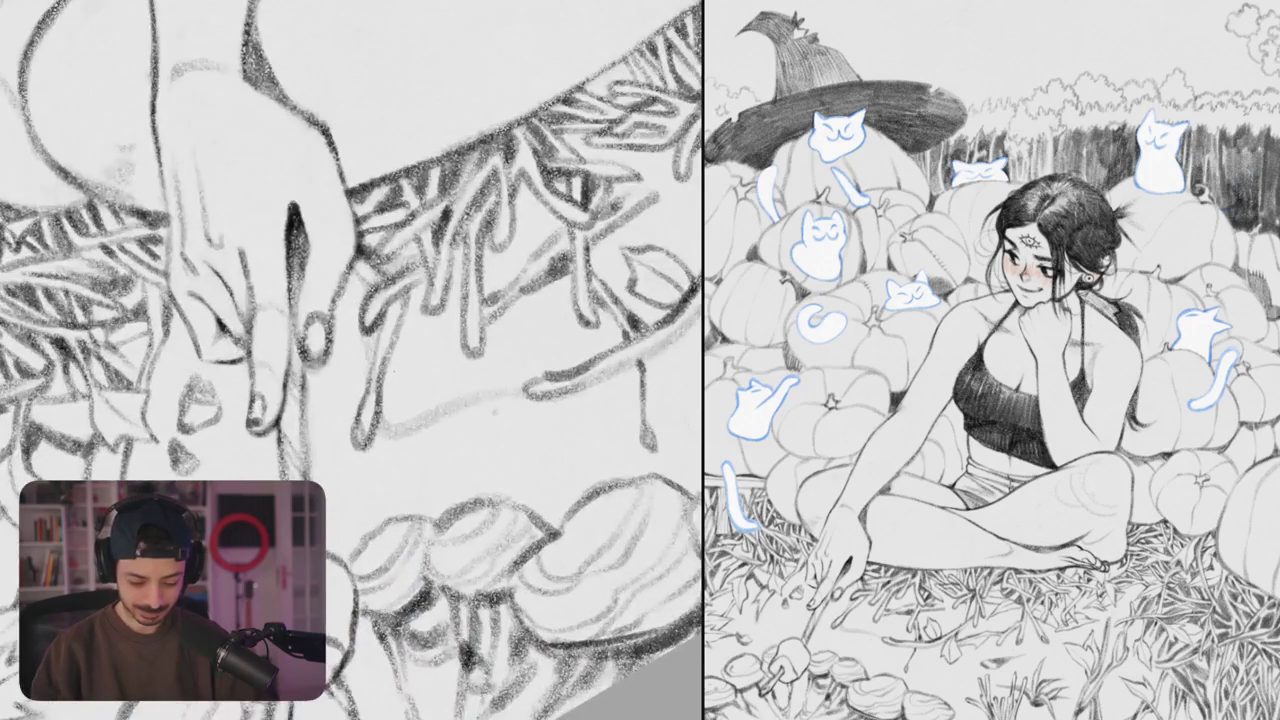
- Draw a hooked grass blade and darker grass strokes beside the reaching hand, redoing a faint stroke
drag(391, 345, 392, 422)
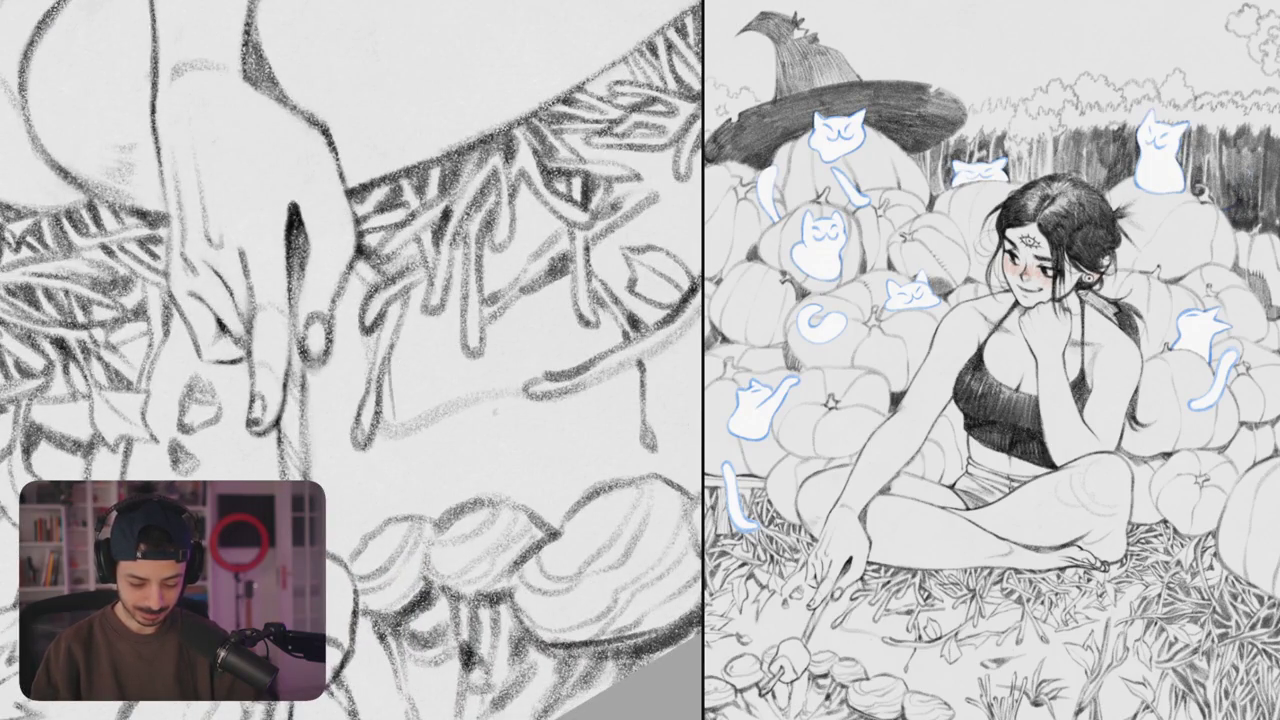
mouse_move(390, 372)
mouse_down()
mouse_move(403, 437)
mouse_move(401, 364)
mouse_move(422, 302)
mouse_move(400, 396)
mouse_up()
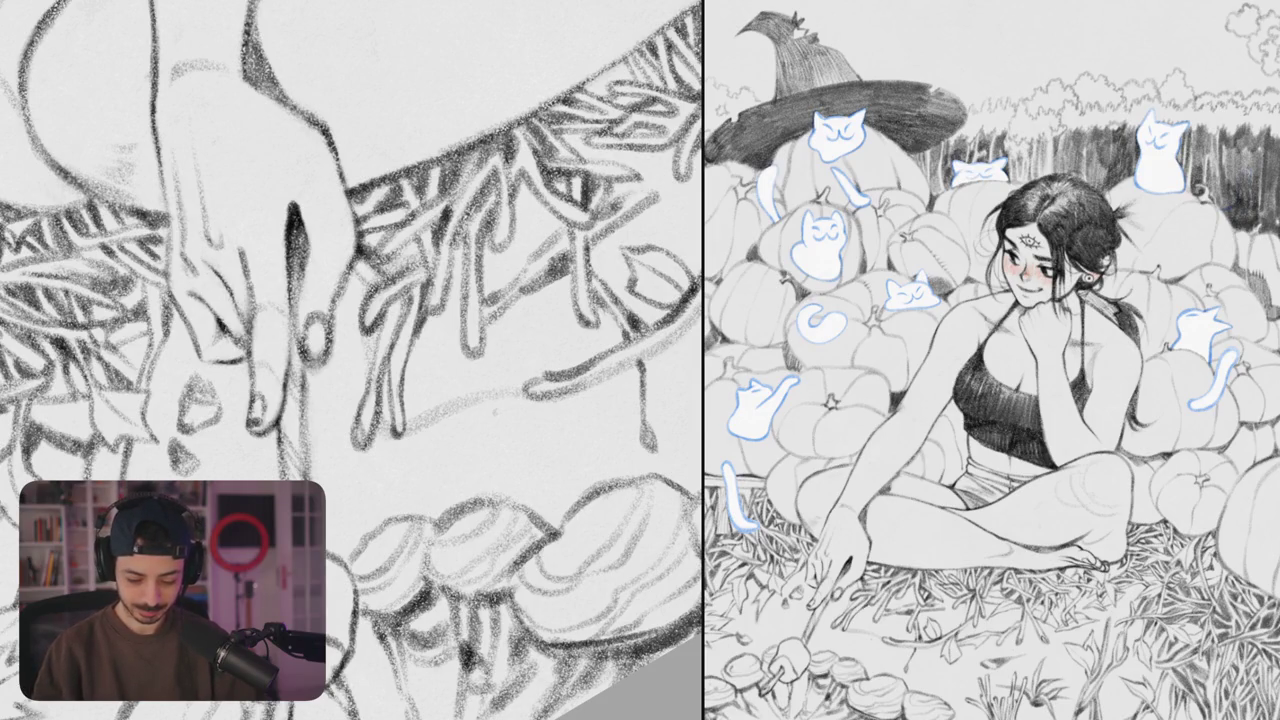
mouse_move(434, 320)
mouse_down()
mouse_move(448, 288)
mouse_move(460, 406)
mouse_up()
key(ctrl+z)
key(ctrl+z)
mouse_move(466, 286)
mouse_down()
mouse_move(418, 418)
mouse_move(432, 412)
mouse_up()
drag(464, 332, 442, 382)
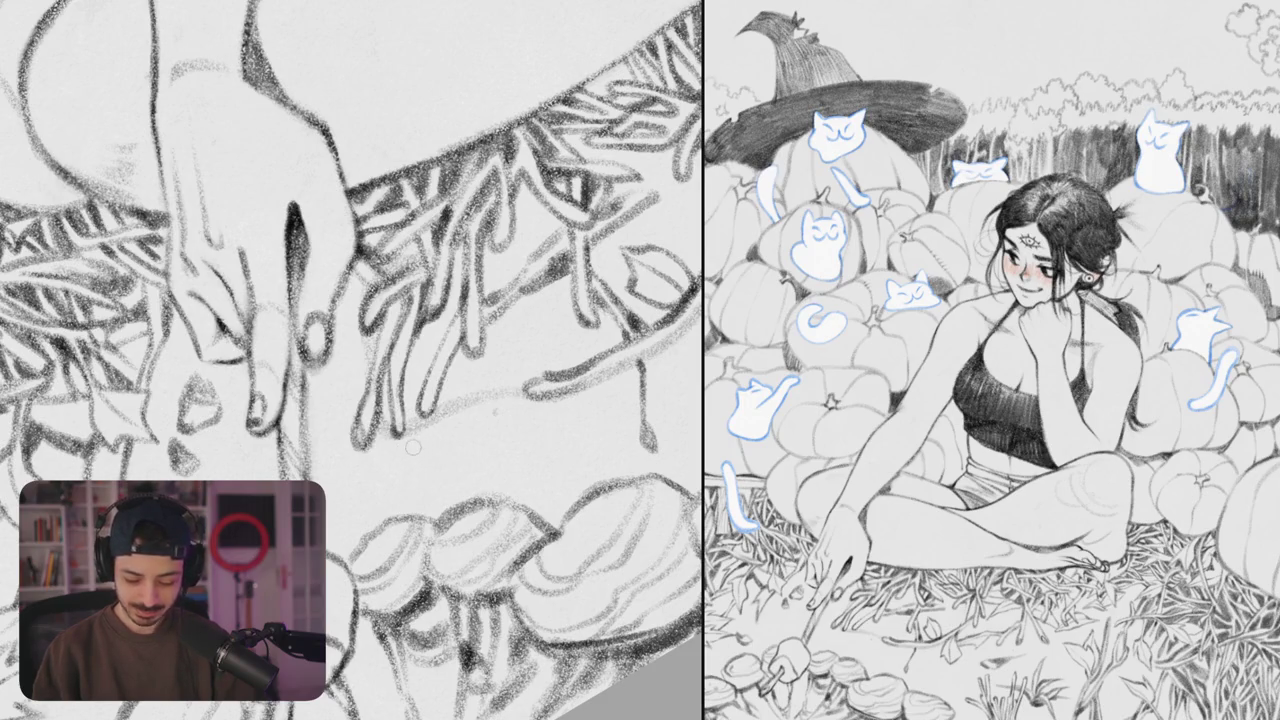
scroll(412, 448, down, 5)
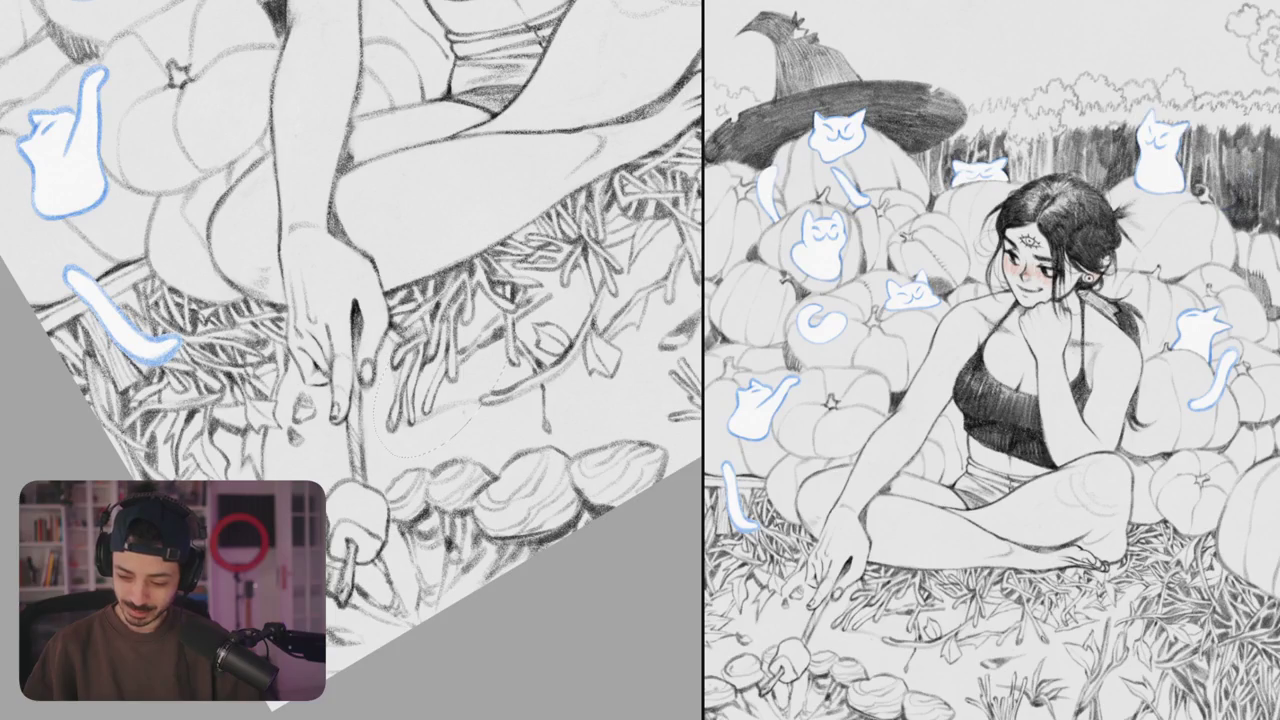
scroll(420, 390, up, 5)
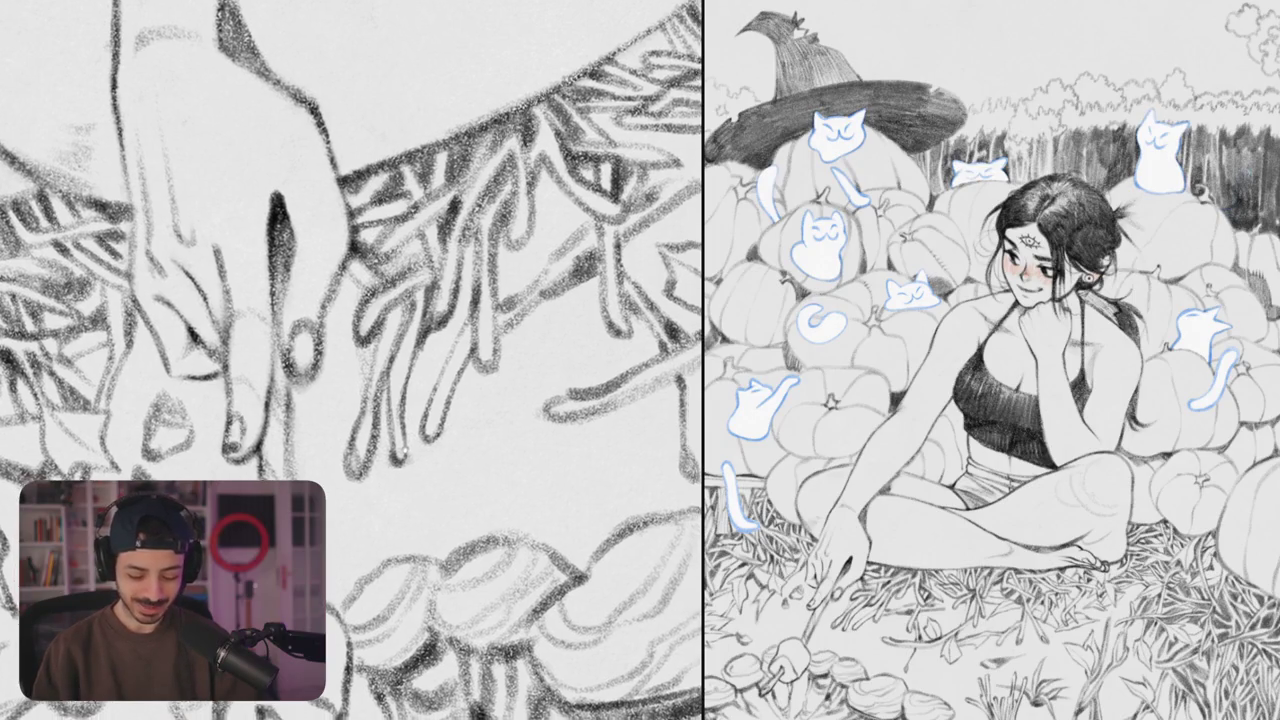
scroll(436, 342, down, 1)
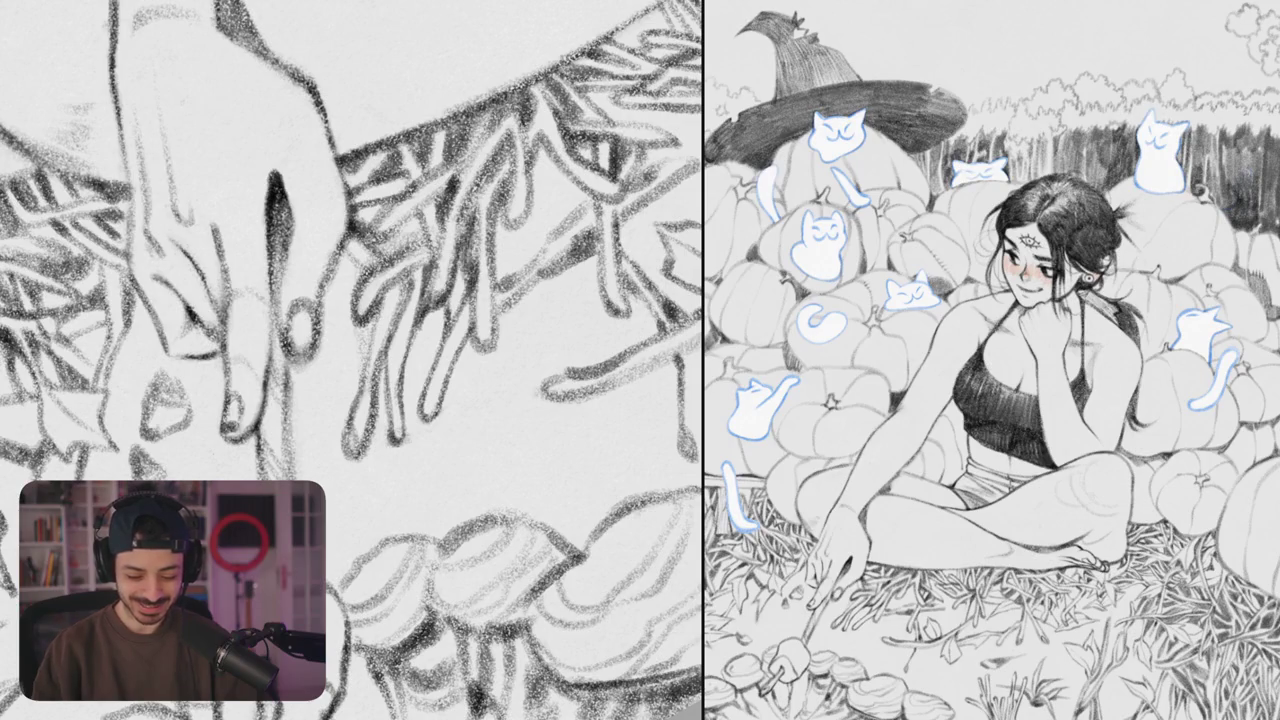
scroll(460, 250, right, 3)
- Extend dark grass blades, hatch between them, and draw finger-like blades below the tangle
drag(448, 302, 450, 342)
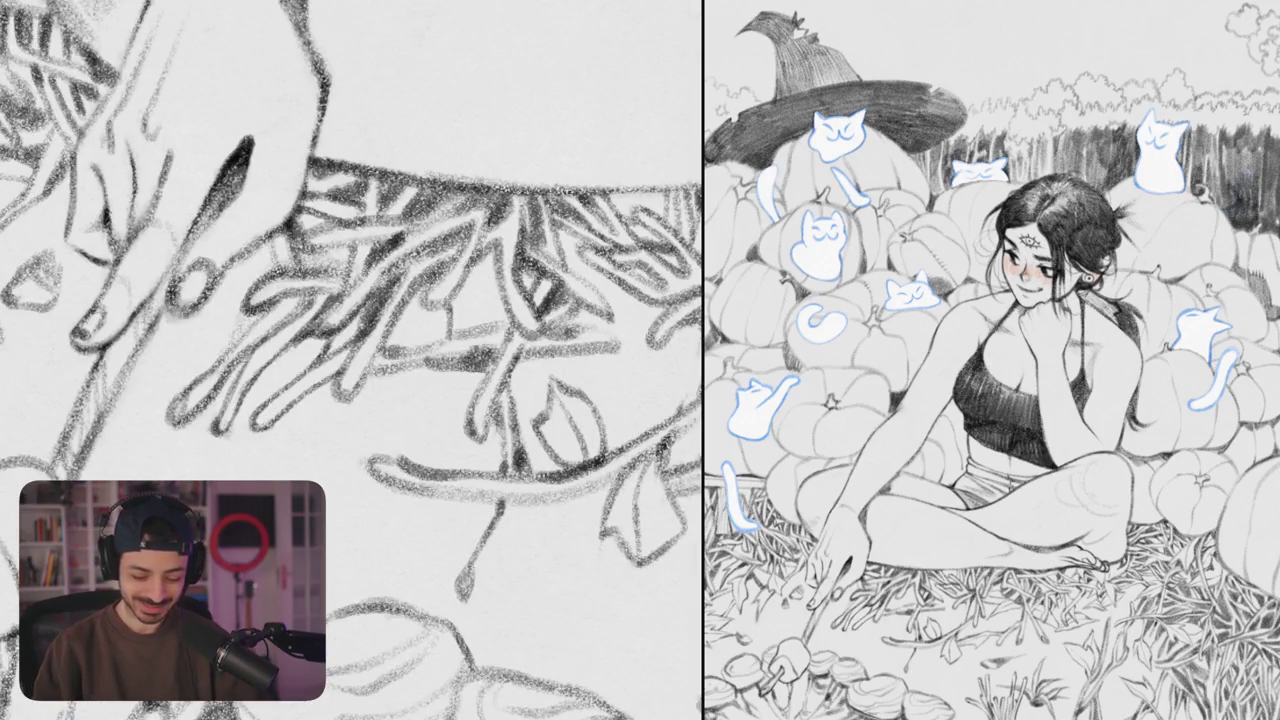
mouse_move(462, 272)
mouse_down()
mouse_move(468, 336)
mouse_move(462, 322)
mouse_up()
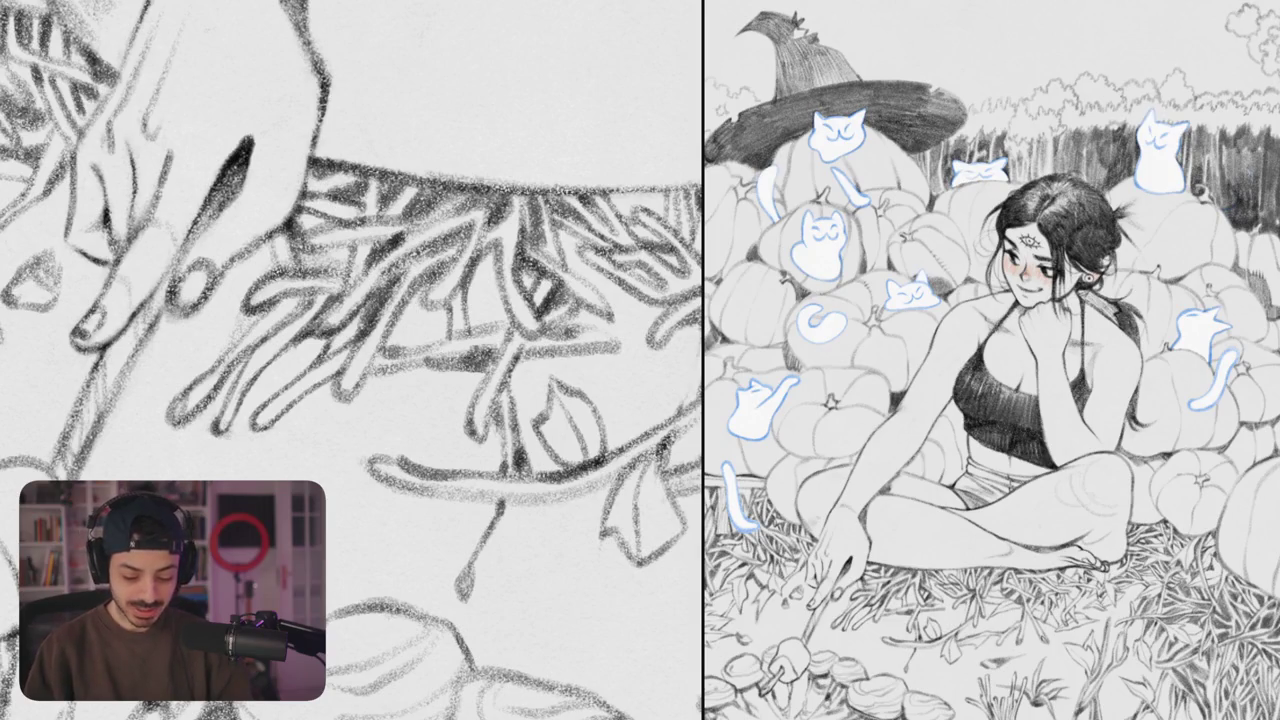
drag(404, 300, 416, 350)
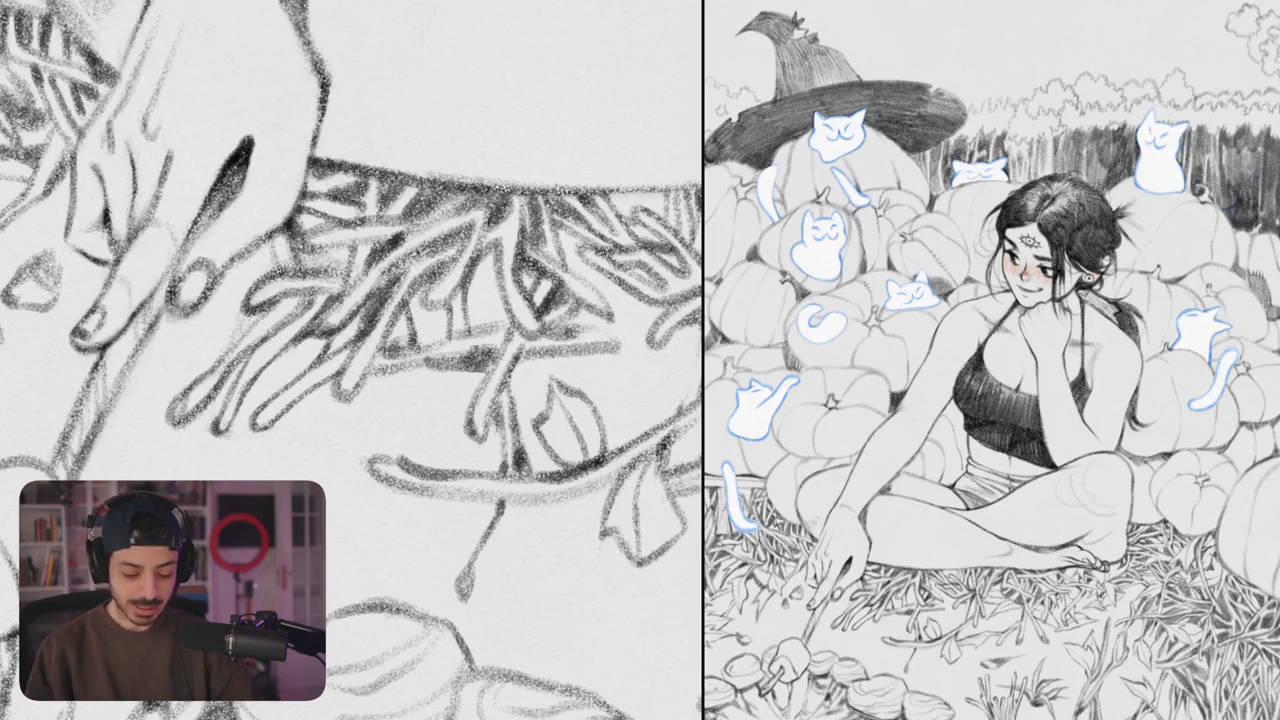
drag(430, 304, 426, 432)
drag(440, 366, 440, 438)
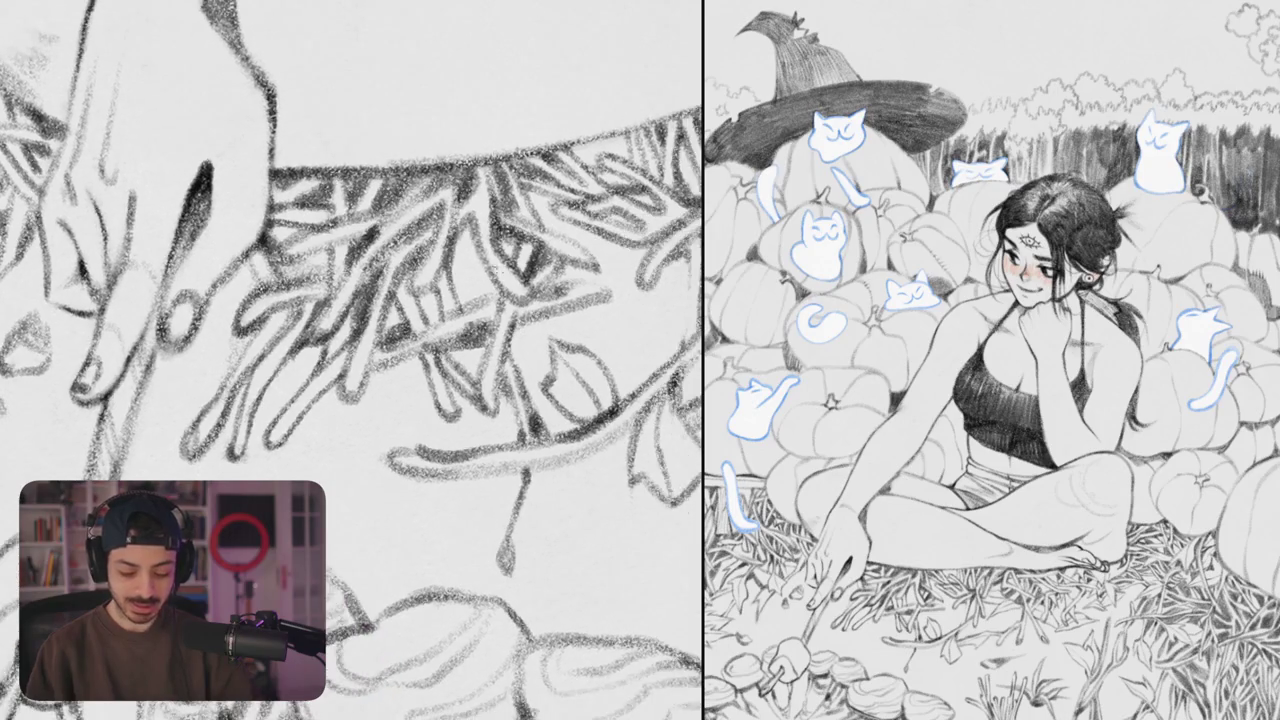
mouse_move(463, 222)
mouse_down()
mouse_move(465, 294)
mouse_move(492, 310)
mouse_up()
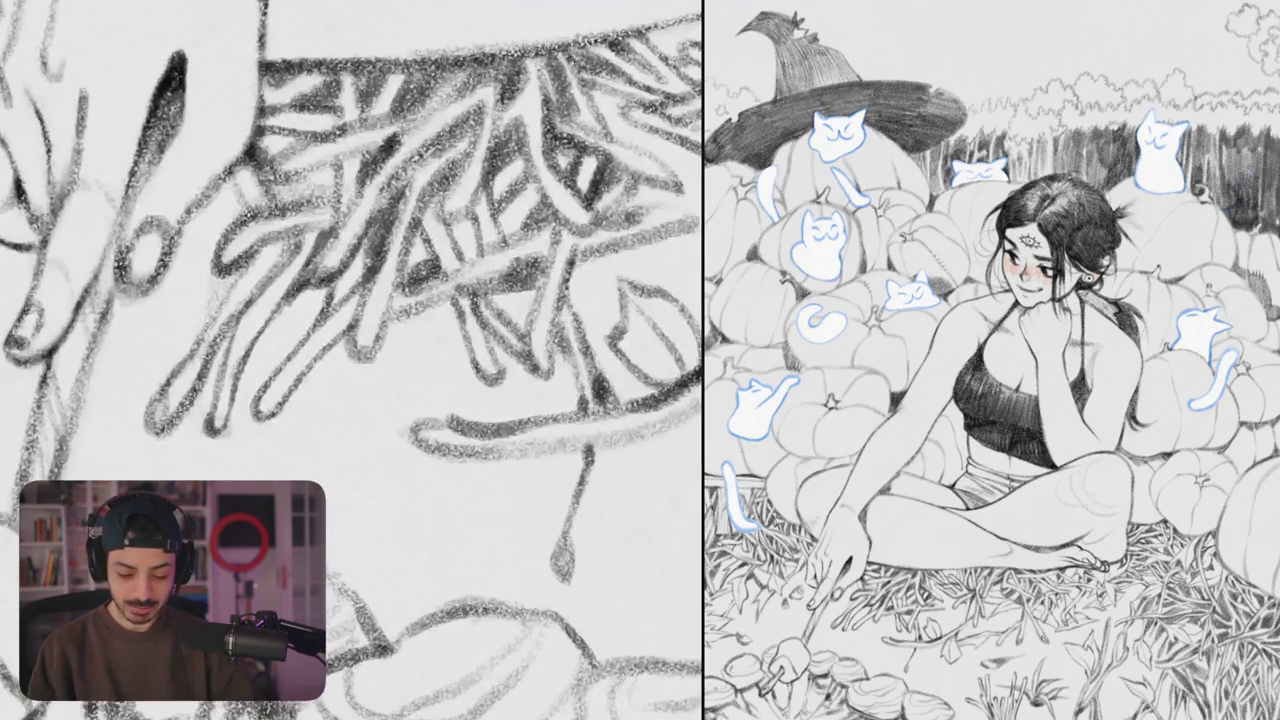
- Add a zigzag grass blade and short dark strokes in the upper grass, redoing misplaced strokes
drag(437, 298, 402, 376)
key(ctrl+z)
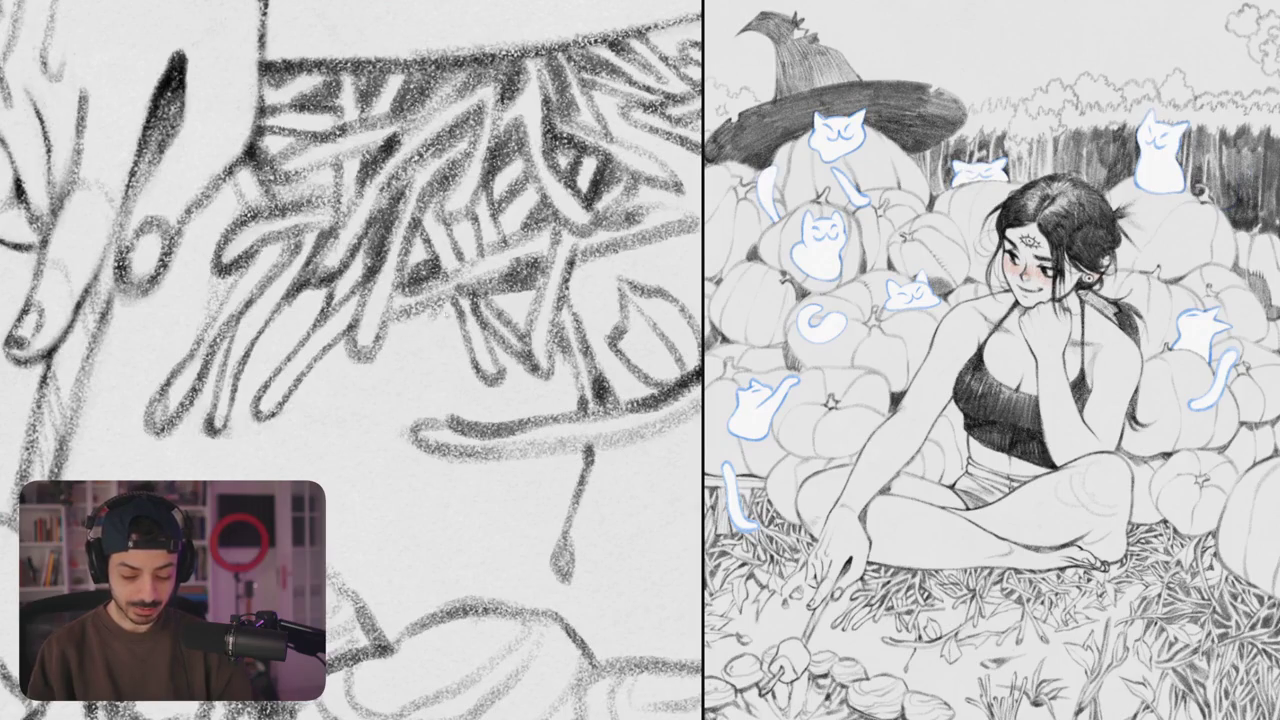
mouse_move(436, 298)
mouse_down()
mouse_move(404, 346)
mouse_move(398, 388)
mouse_move(470, 345)
mouse_move(406, 392)
mouse_up()
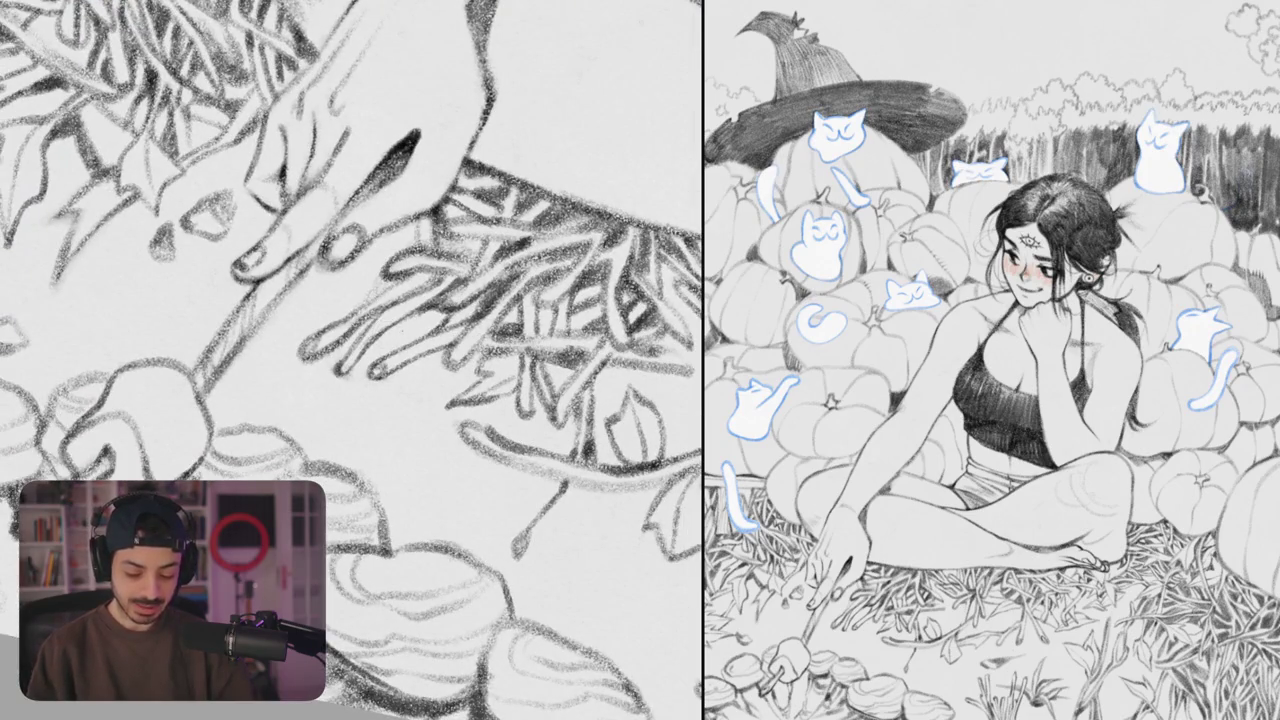
drag(404, 318, 396, 346)
key(ctrl+z)
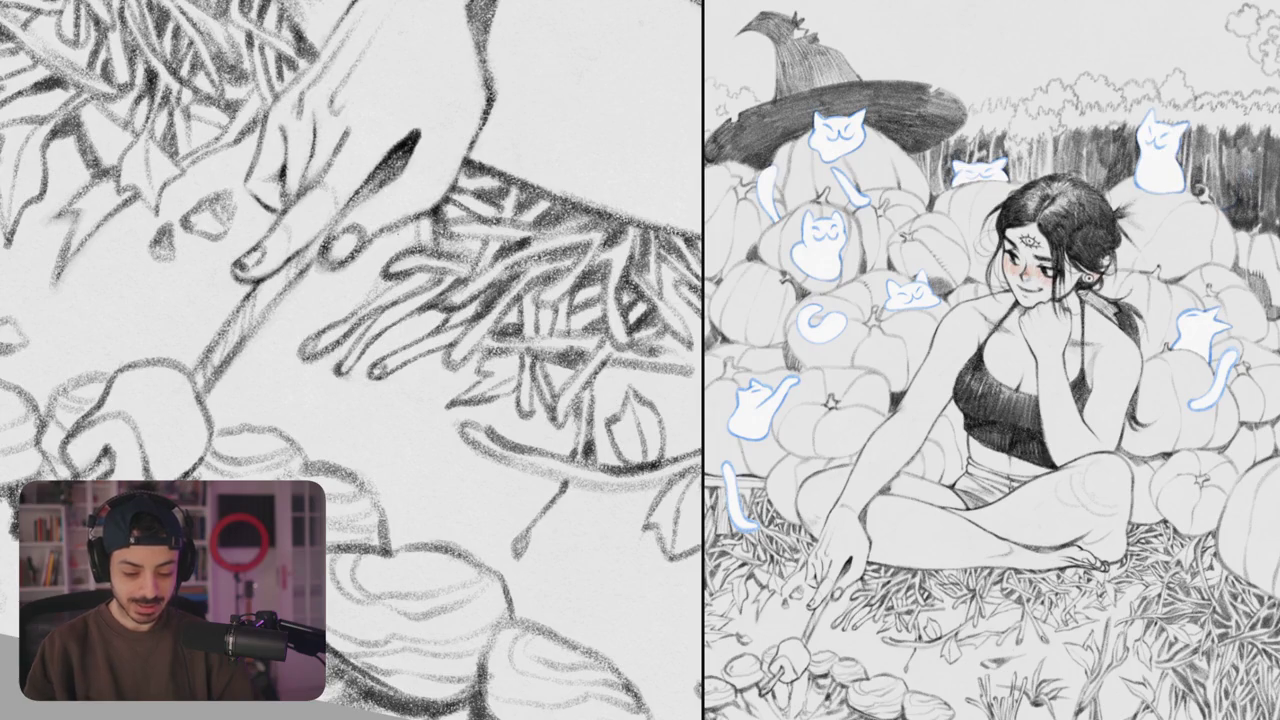
drag(398, 226, 414, 246)
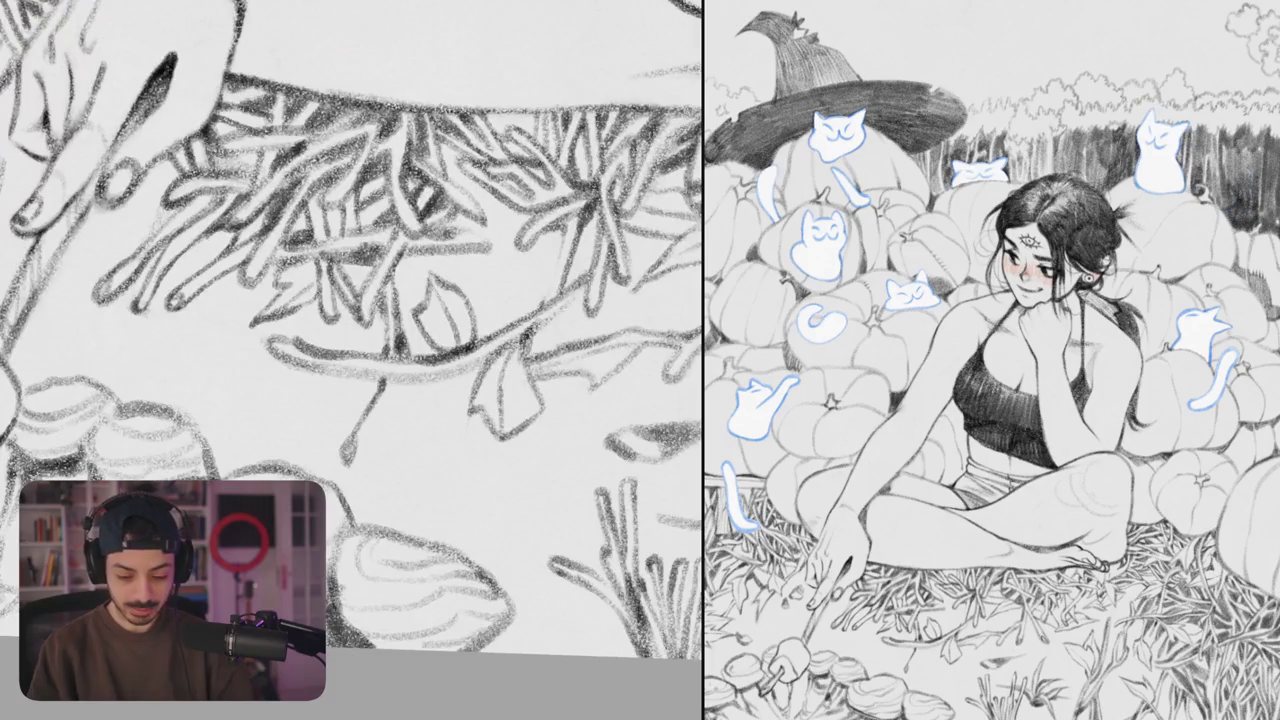
- Lay short dark hatching strokes across the grass patch above the mushroom caps
mouse_move(440, 212)
mouse_down()
mouse_move(490, 250)
mouse_move(464, 230)
mouse_move(494, 196)
mouse_move(472, 174)
mouse_up()
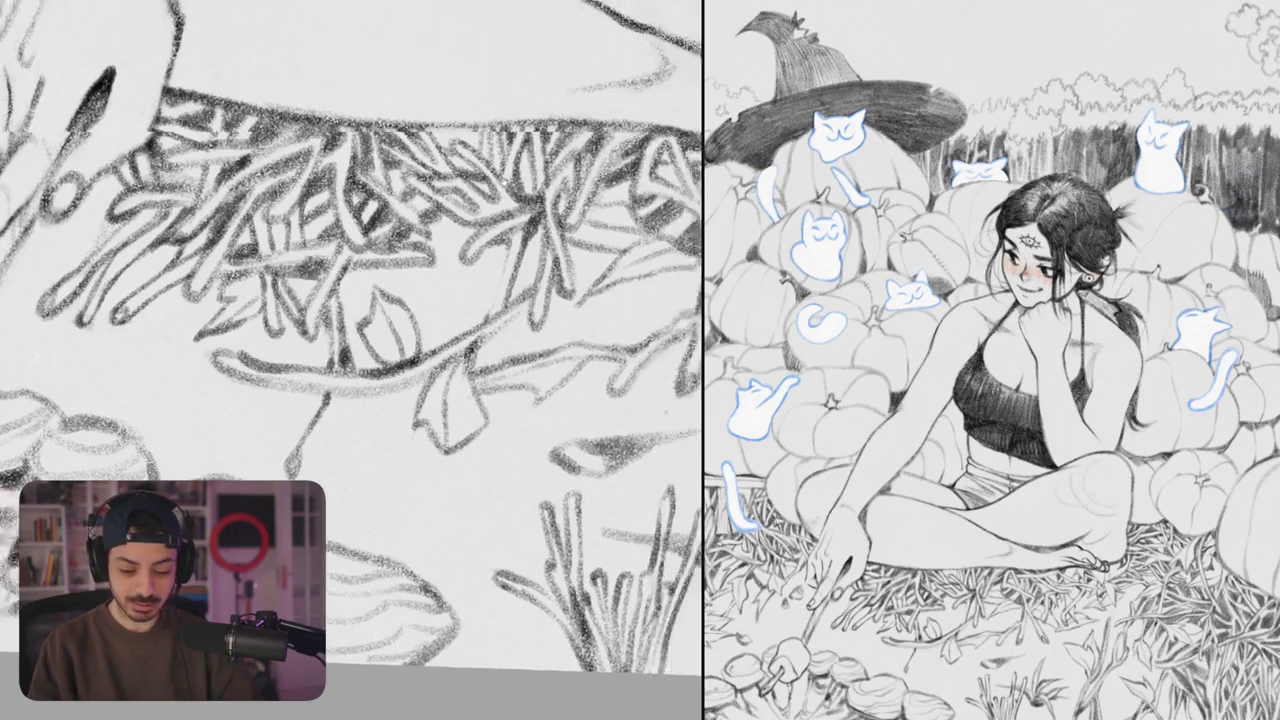
mouse_move(346, 174)
mouse_down()
mouse_move(360, 152)
mouse_move(424, 172)
mouse_up()
mouse_move(430, 200)
mouse_down()
mouse_move(420, 180)
mouse_move(428, 200)
mouse_up()
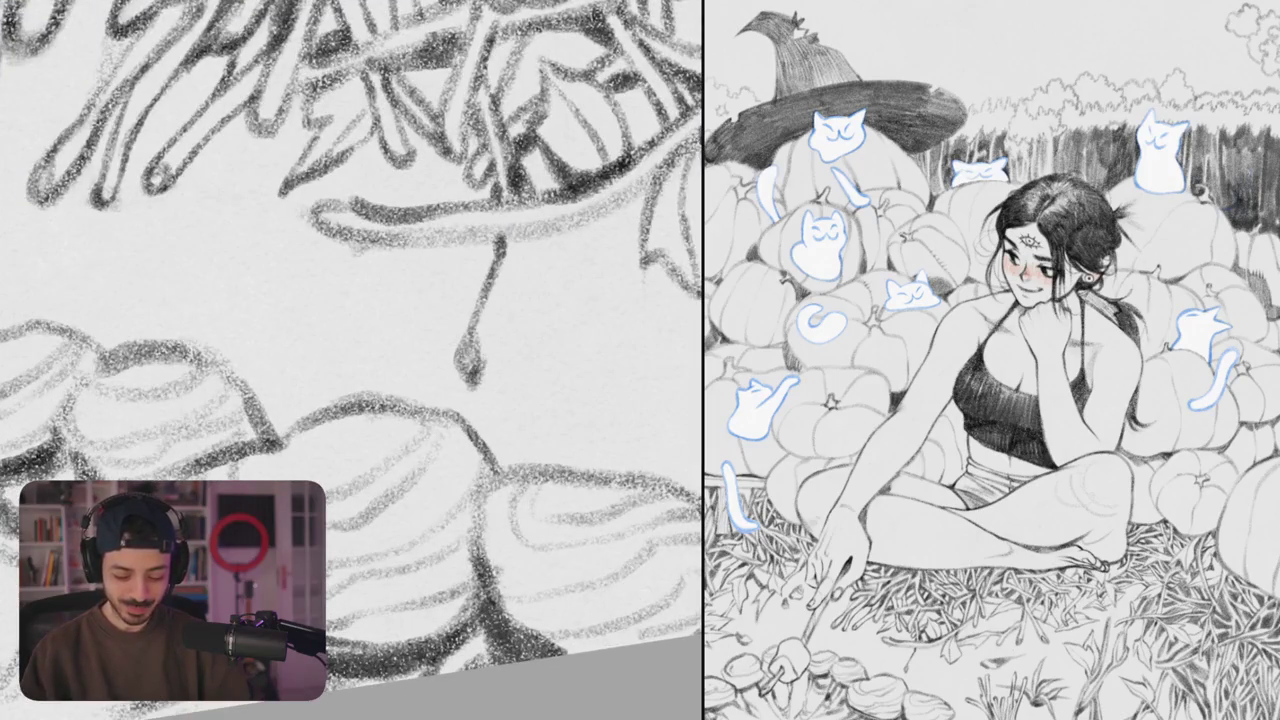
- Draw the mushroom stem under its cap, darkening where it meets the cap
drag(472, 388, 500, 286)
mouse_move(495, 340)
mouse_down()
mouse_move(540, 224)
mouse_move(630, 198)
mouse_move(665, 170)
mouse_up()
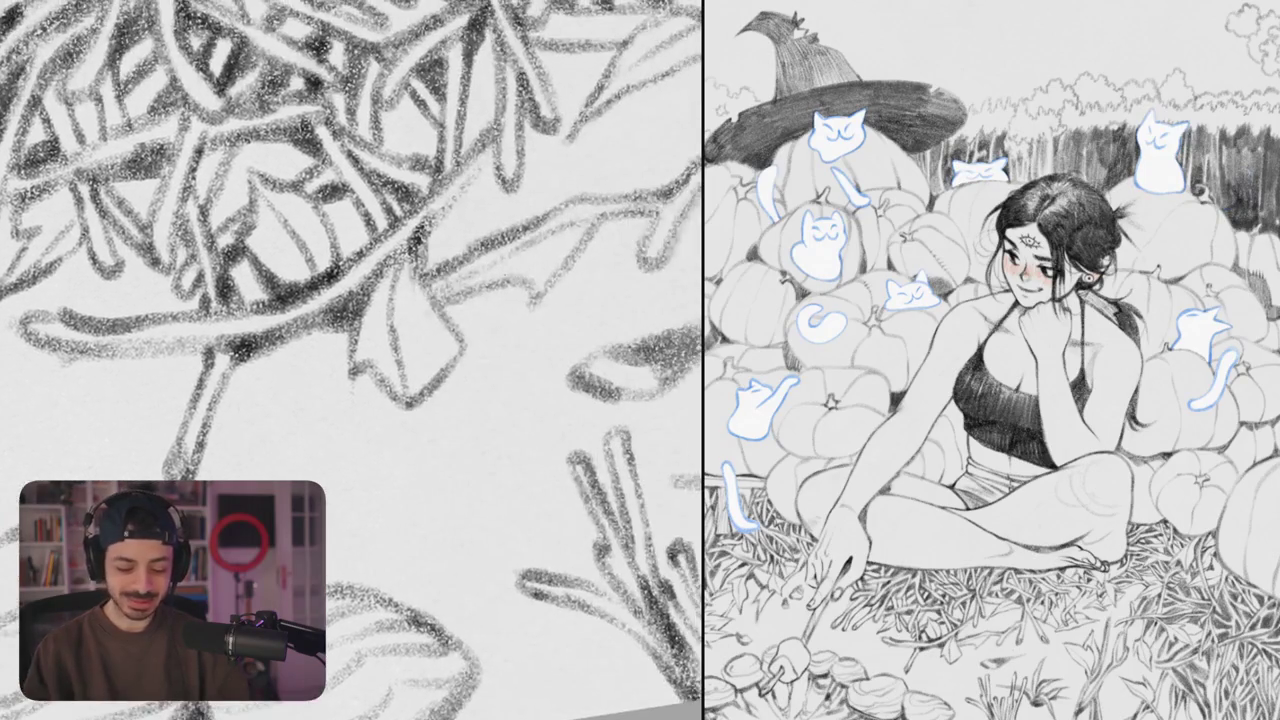
mouse_move(440, 218)
mouse_down()
mouse_move(505, 165)
mouse_move(495, 158)
mouse_up()
scroll(350, 260, up, 3)
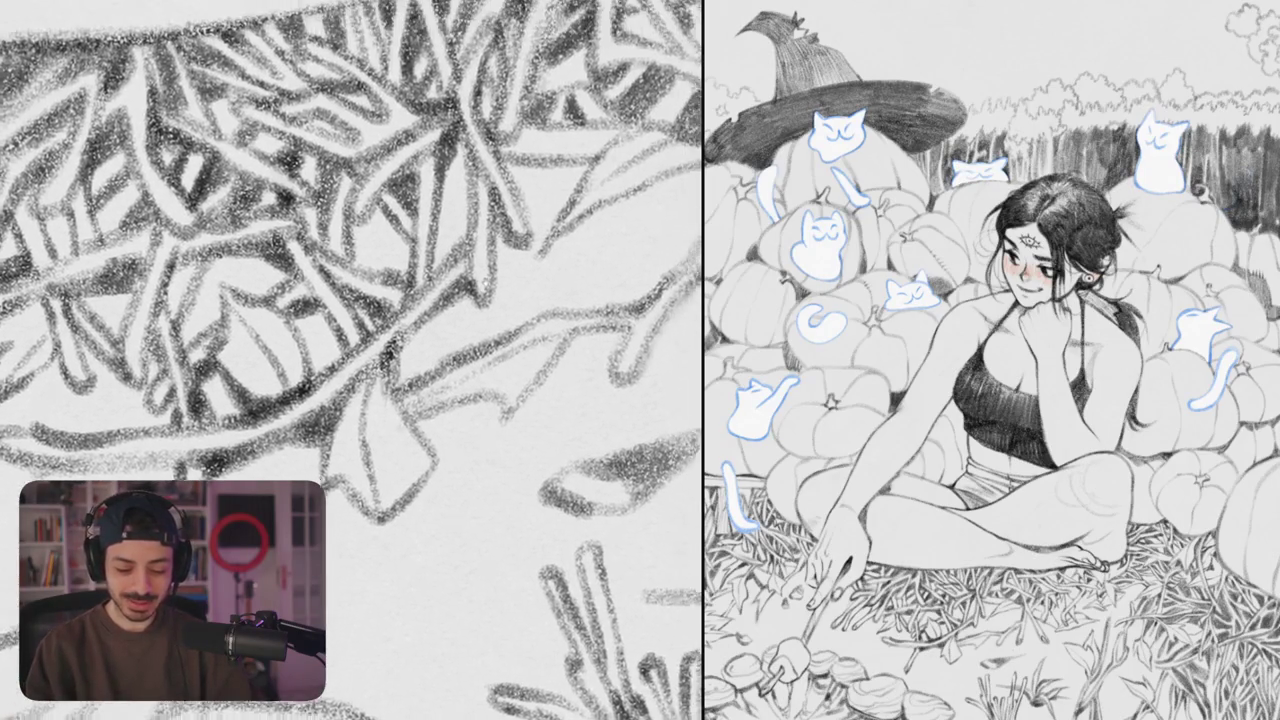
- Fill the small gaps between the nearby grass strokes with dark pencil shading
drag(436, 234, 468, 184)
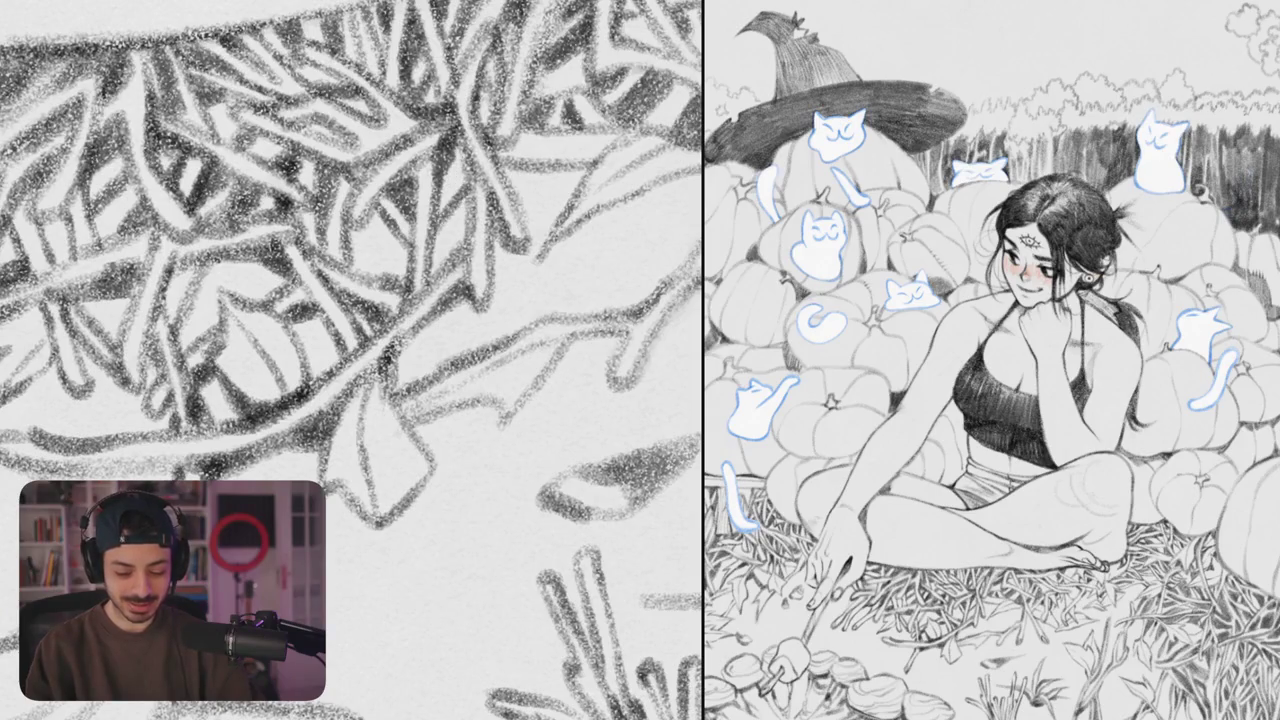
drag(436, 234, 472, 204)
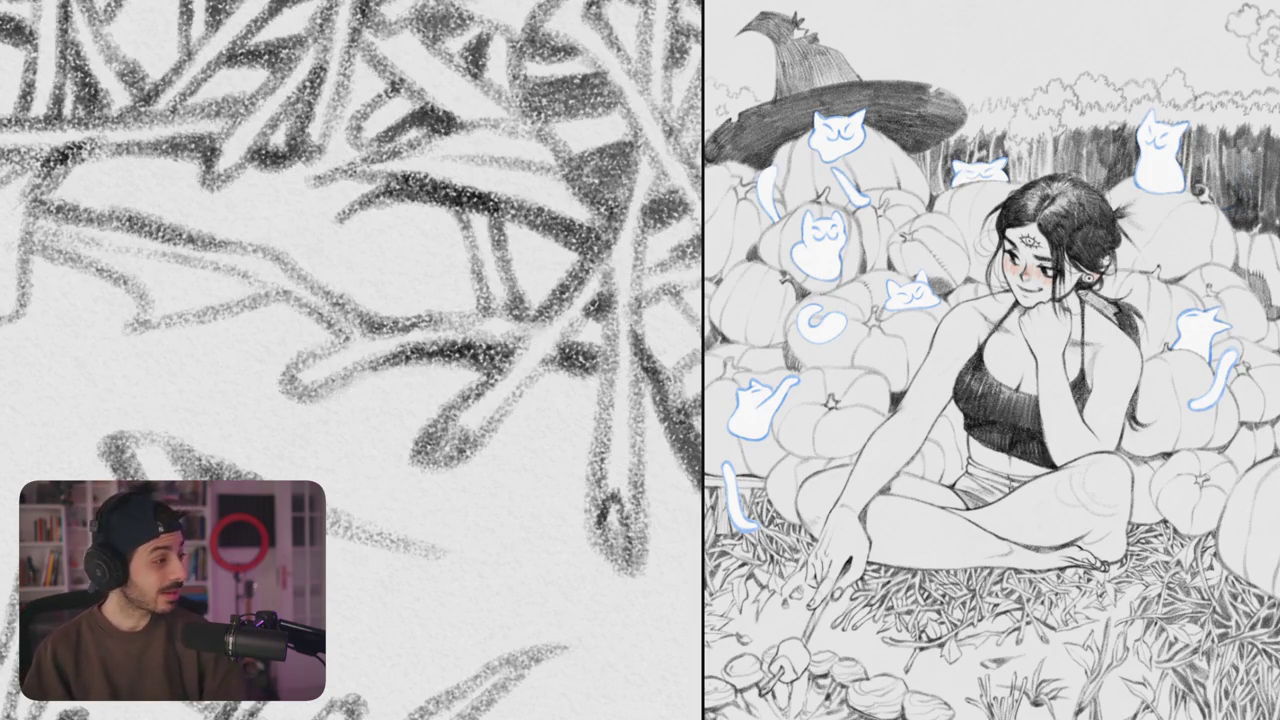
drag(352, 300, 298, 318)
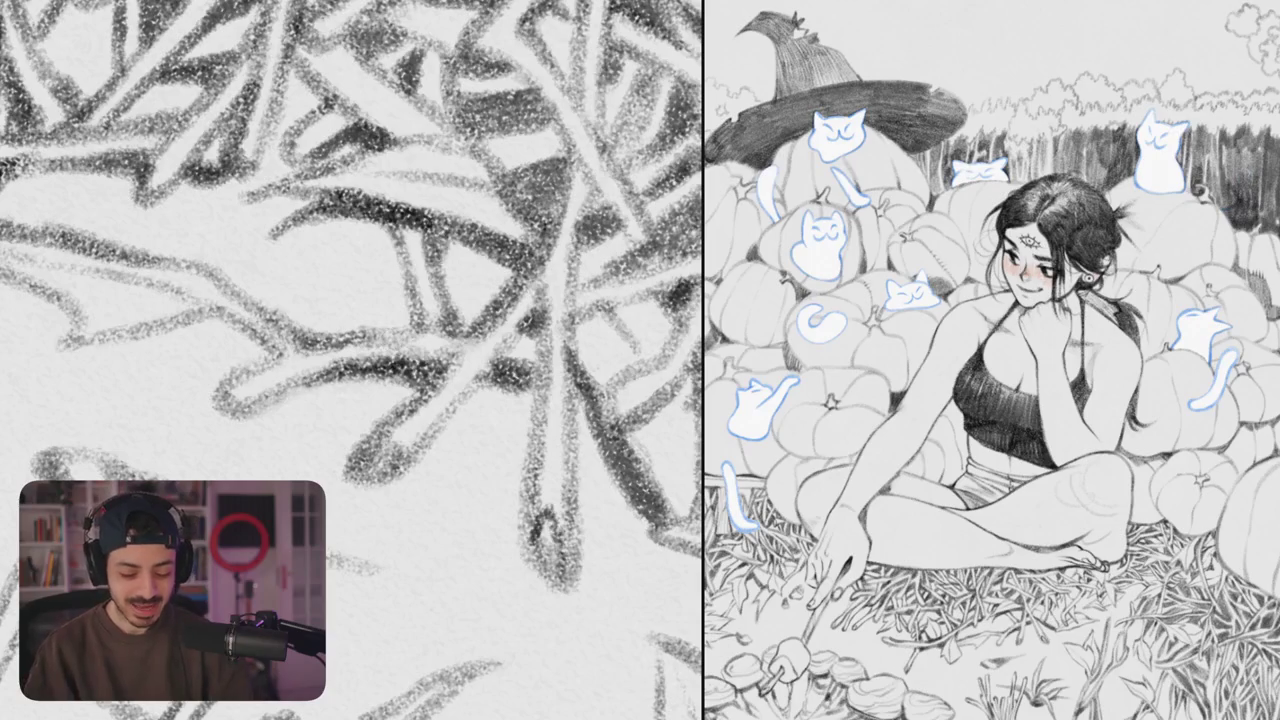
mouse_move(455, 242)
mouse_down()
mouse_move(472, 320)
mouse_move(485, 322)
mouse_up()
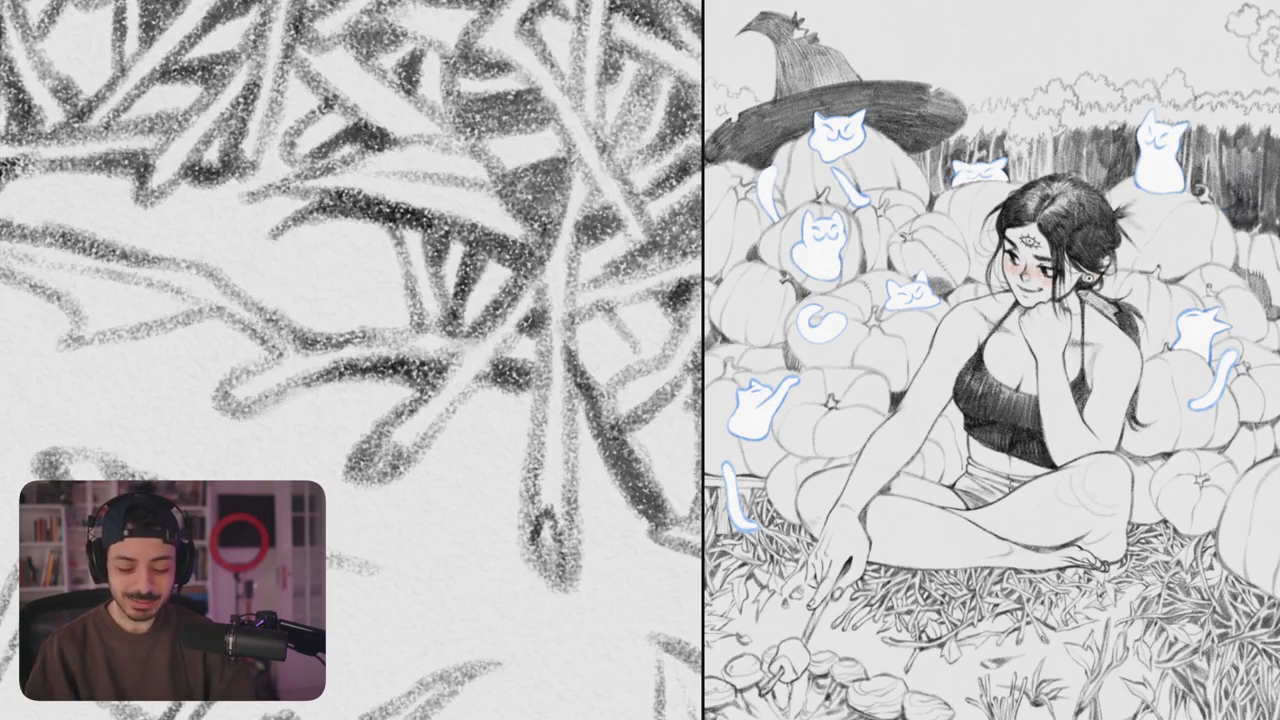
drag(494, 262, 508, 318)
- Erase and lighten the stray grass strokes near the woman's toes
scroll(352, 360, down, 5)
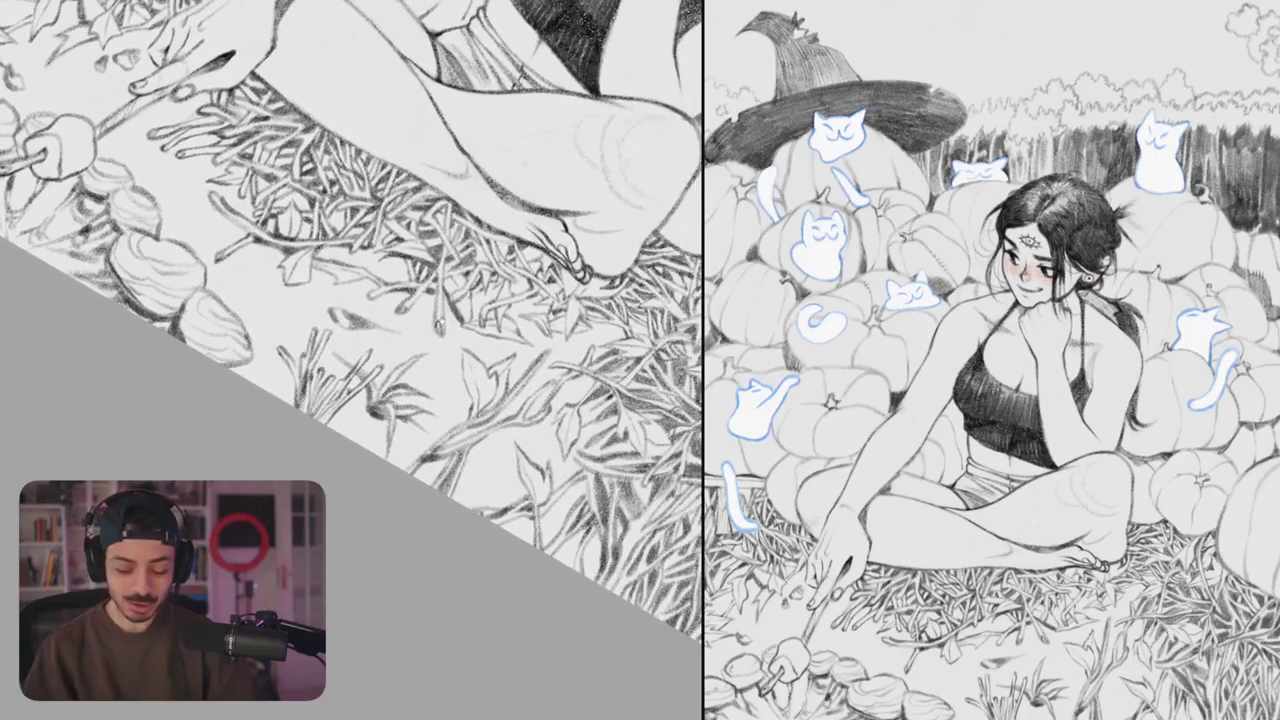
scroll(352, 360, up, 3)
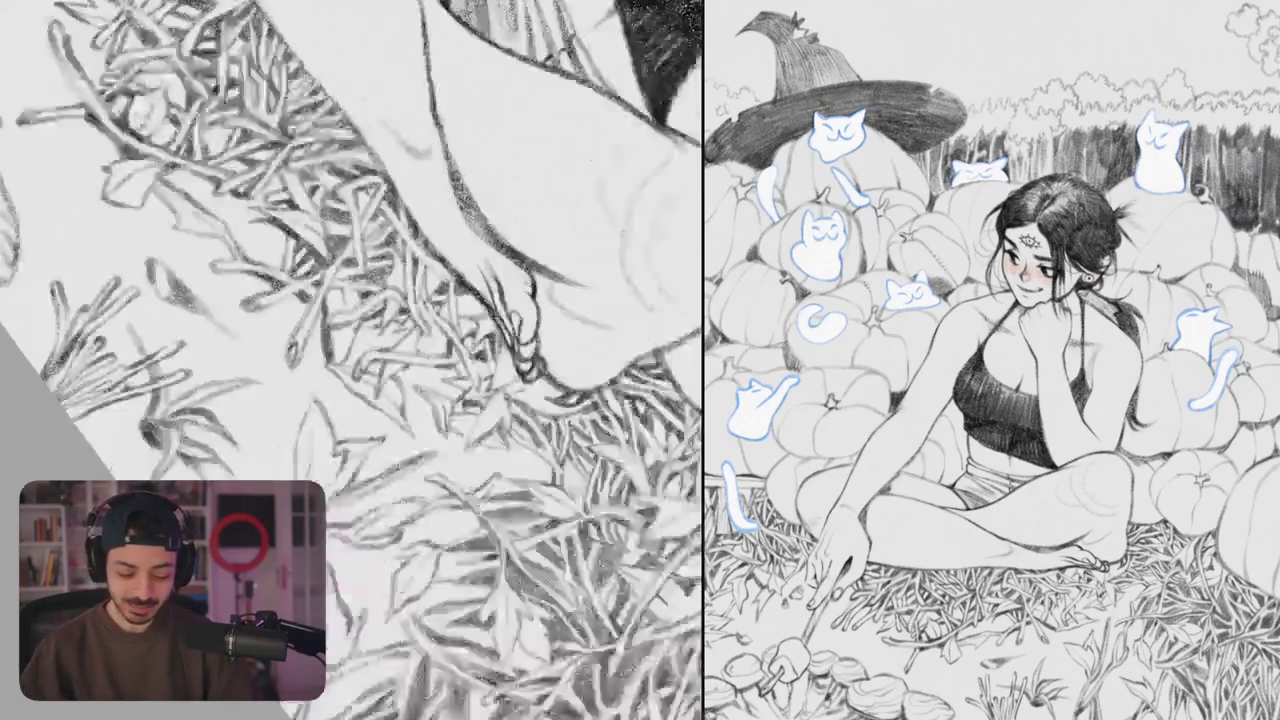
scroll(352, 360, up, 5)
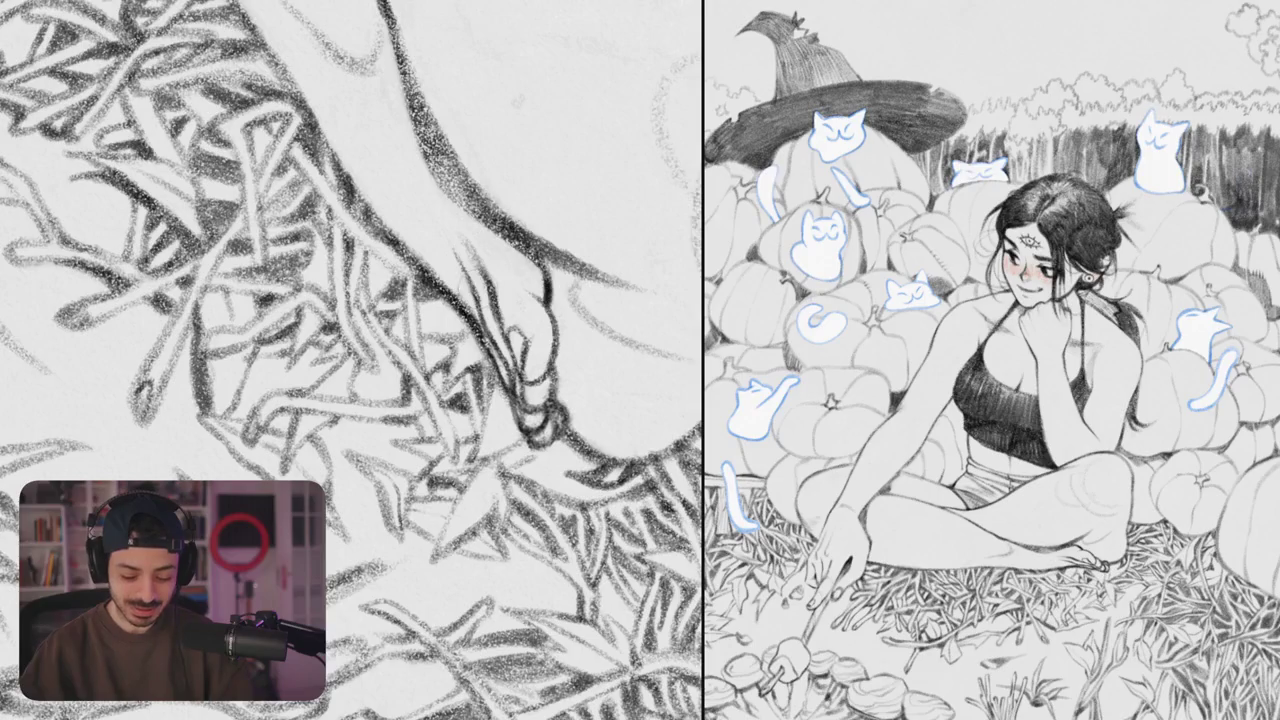
scroll(352, 360, down, 2)
drag(490, 258, 498, 340)
mouse_move(500, 294)
mouse_down()
mouse_move(492, 358)
mouse_move(506, 354)
mouse_move(494, 328)
mouse_up()
scroll(352, 360, down, 5)
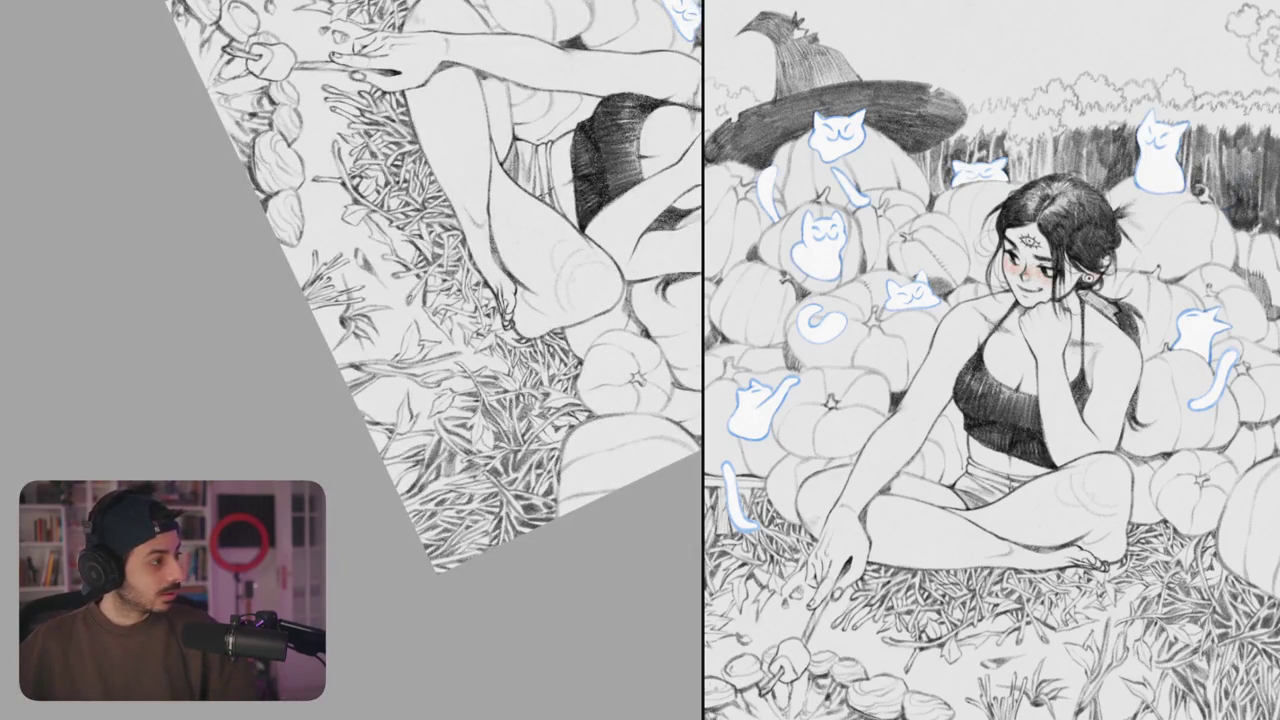
scroll(515, 215, up, 5)
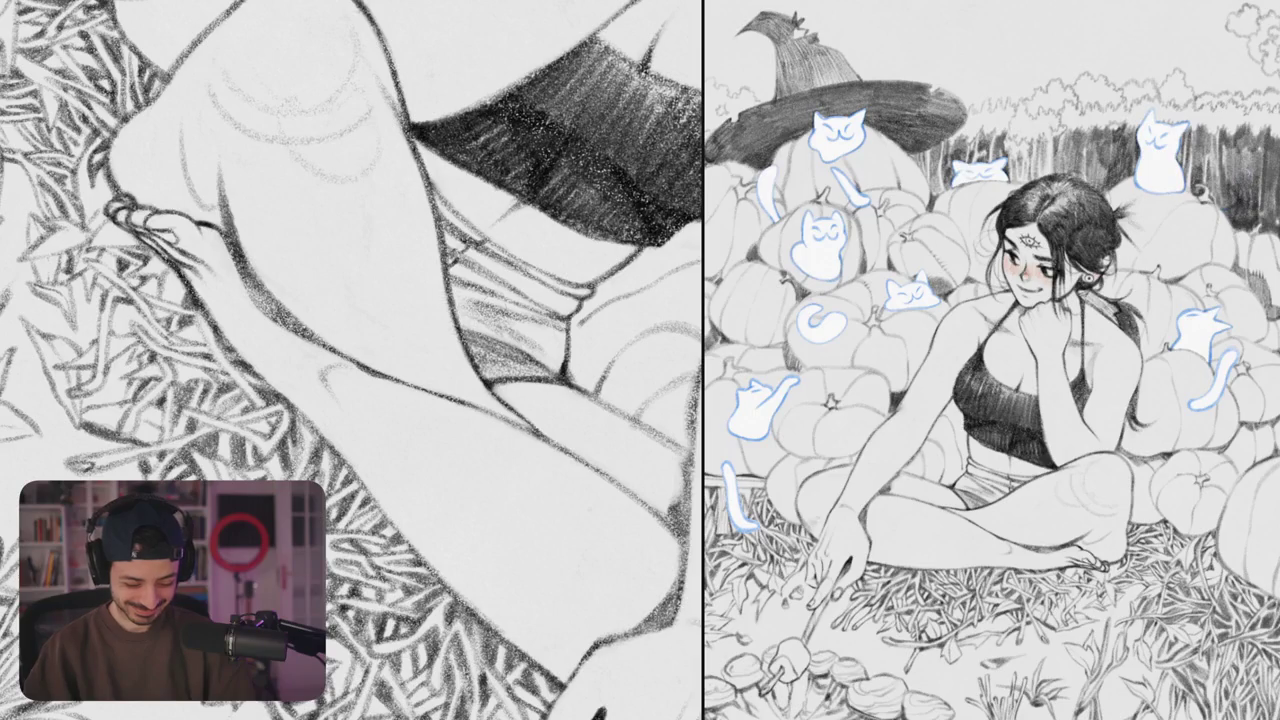
- Lighten faint strokes along the leg and hatch shading down its inner edge
scroll(352, 360, up, 3)
mouse_move(470, 410)
mouse_down()
mouse_move(455, 292)
mouse_move(458, 347)
mouse_up()
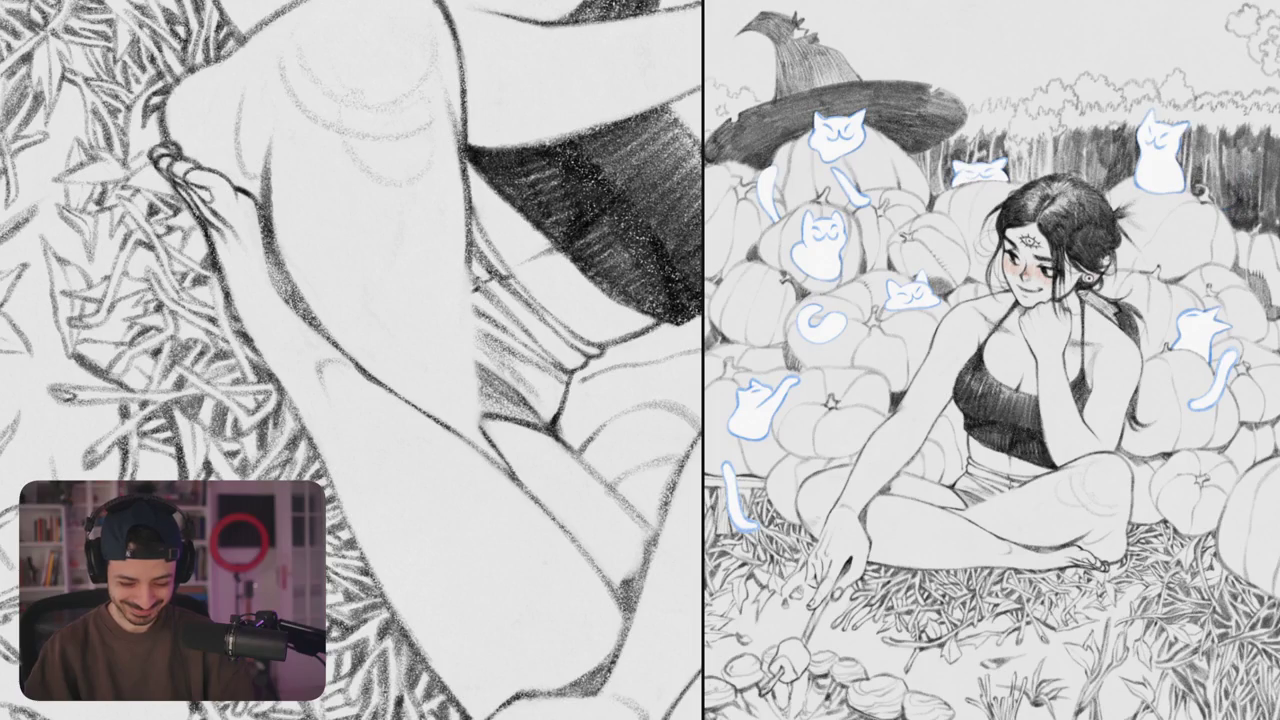
drag(465, 232, 460, 382)
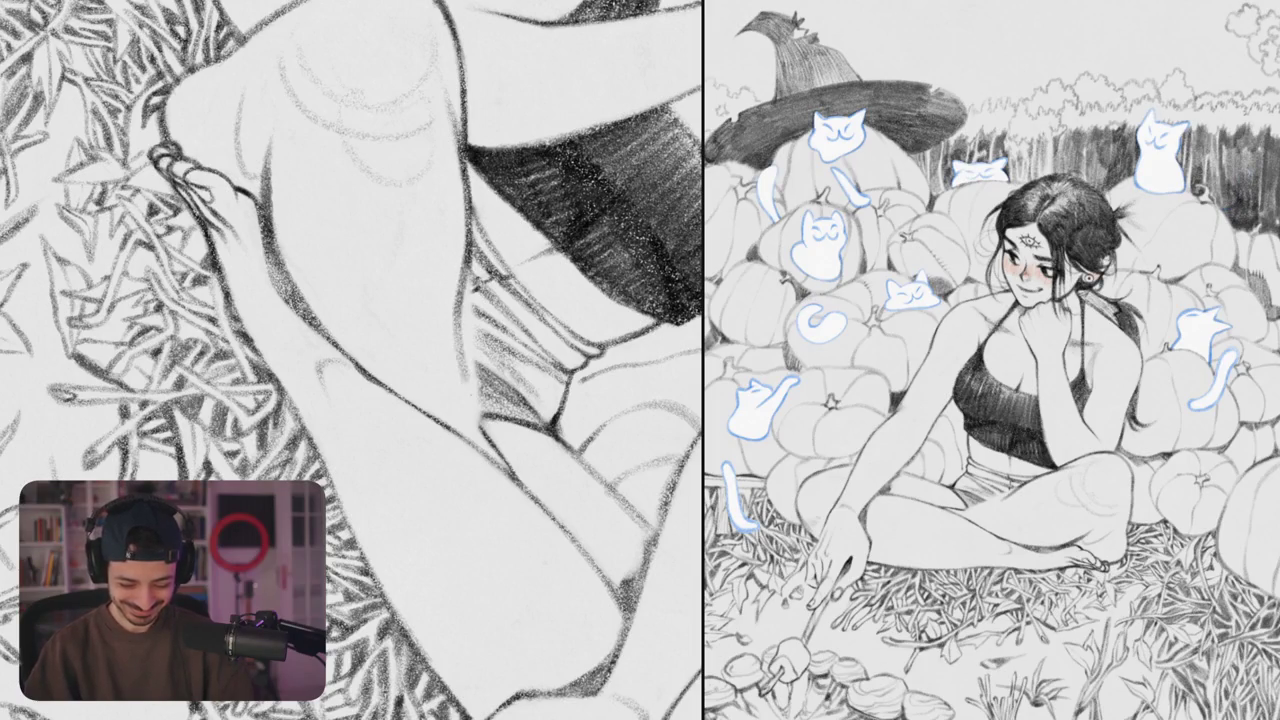
mouse_move(468, 330)
mouse_down()
mouse_move(480, 426)
mouse_move(464, 276)
mouse_move(468, 292)
mouse_up()
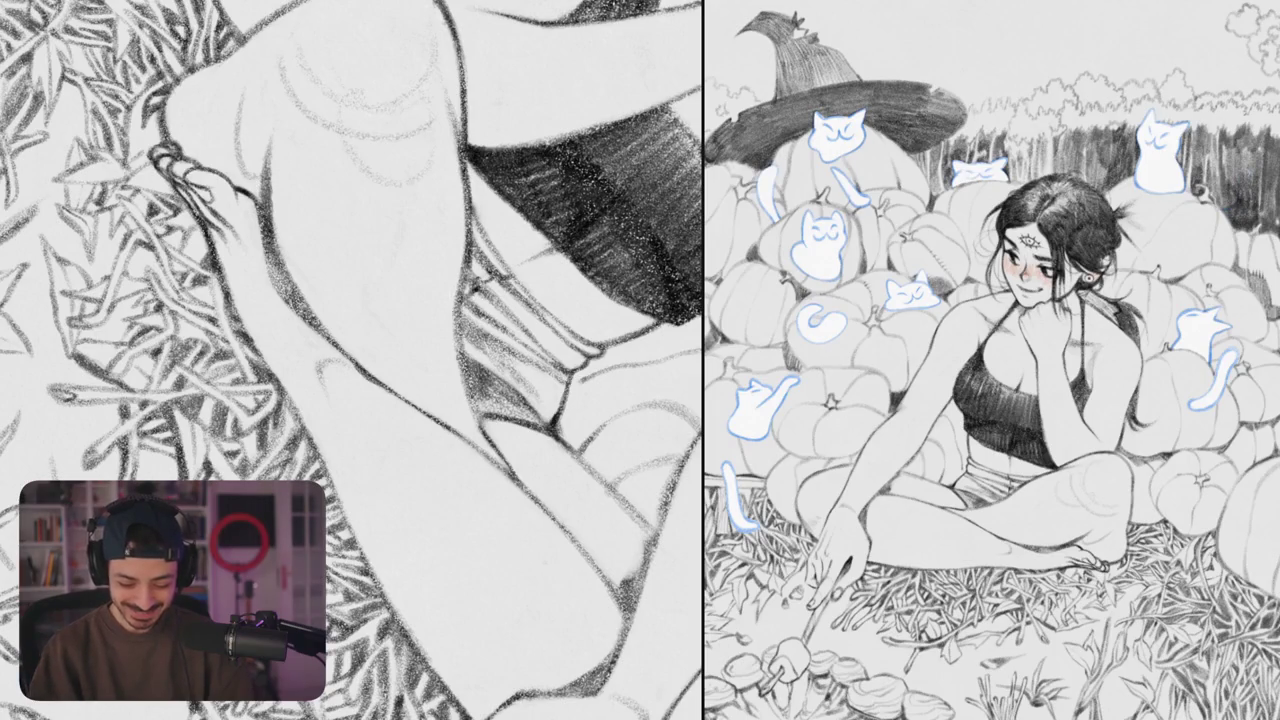
scroll(352, 360, down, 3)
scroll(352, 360, down, 5)
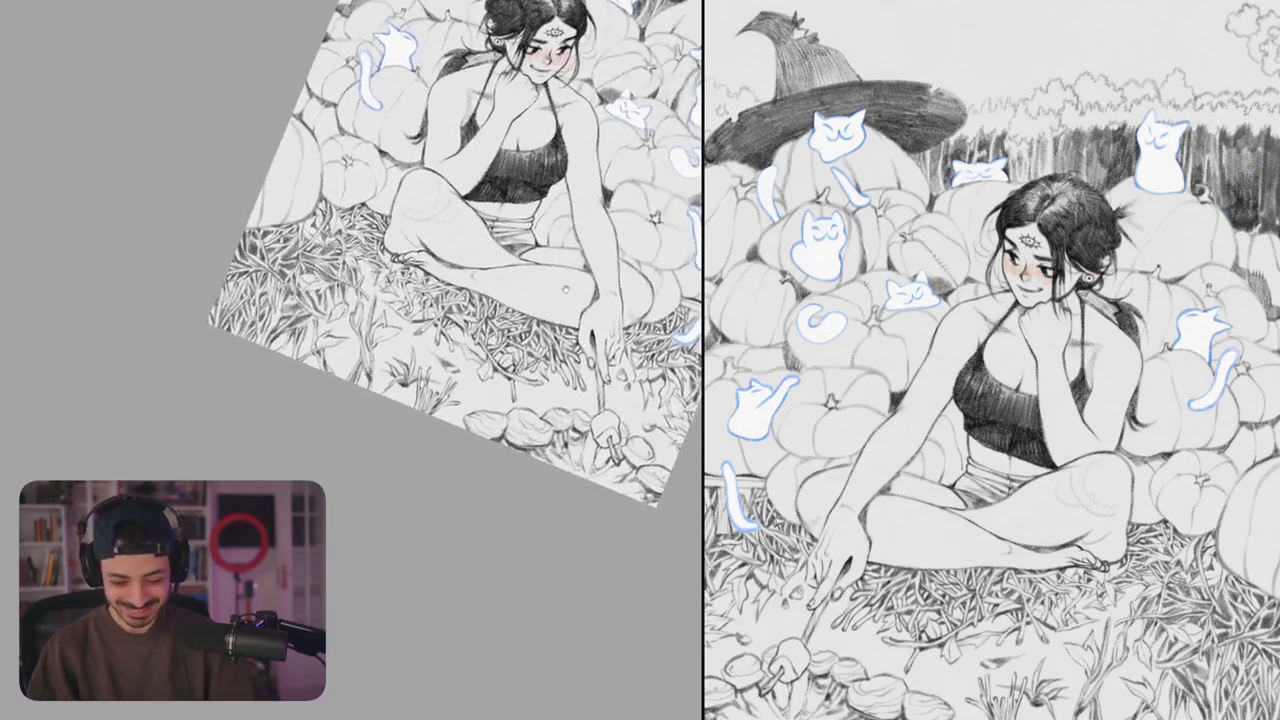
- Zoom in on the woman's top and sketch faint hatching around it
scroll(420, 300, up, 2)
scroll(352, 360, up, 5)
scroll(352, 360, up, 3)
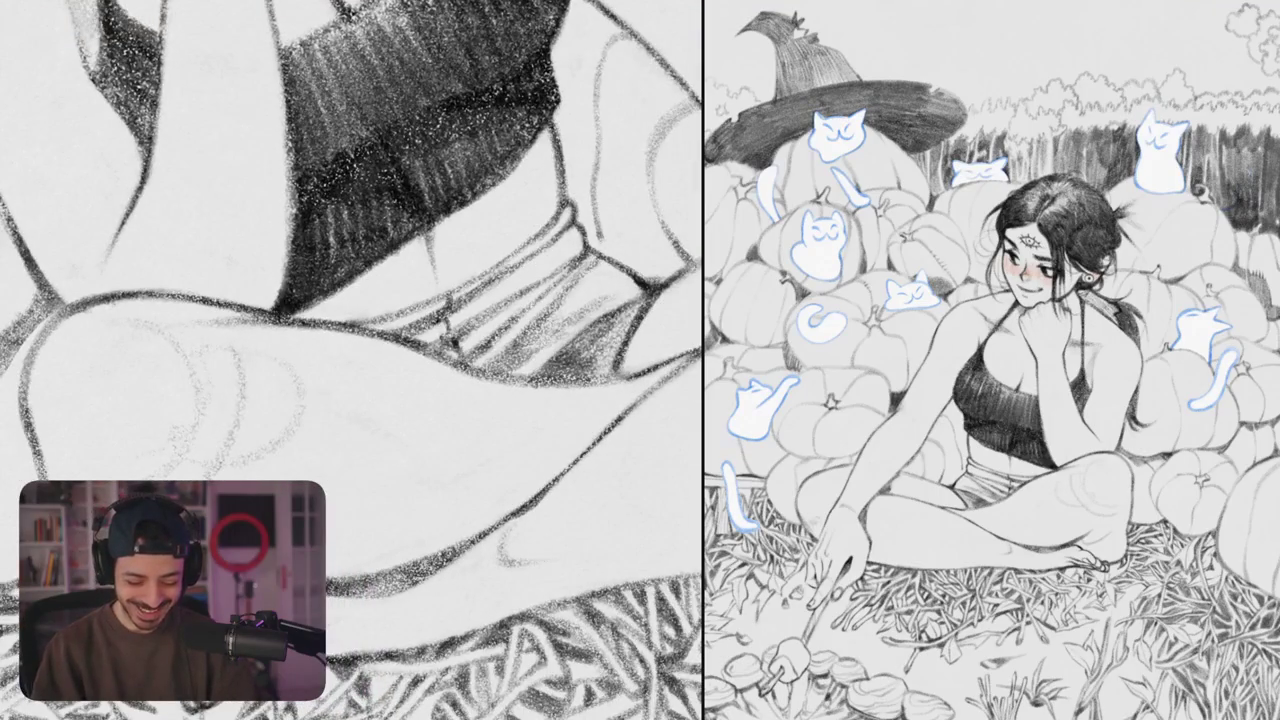
mouse_move(525, 244)
mouse_down()
mouse_move(436, 294)
mouse_move(470, 280)
mouse_up()
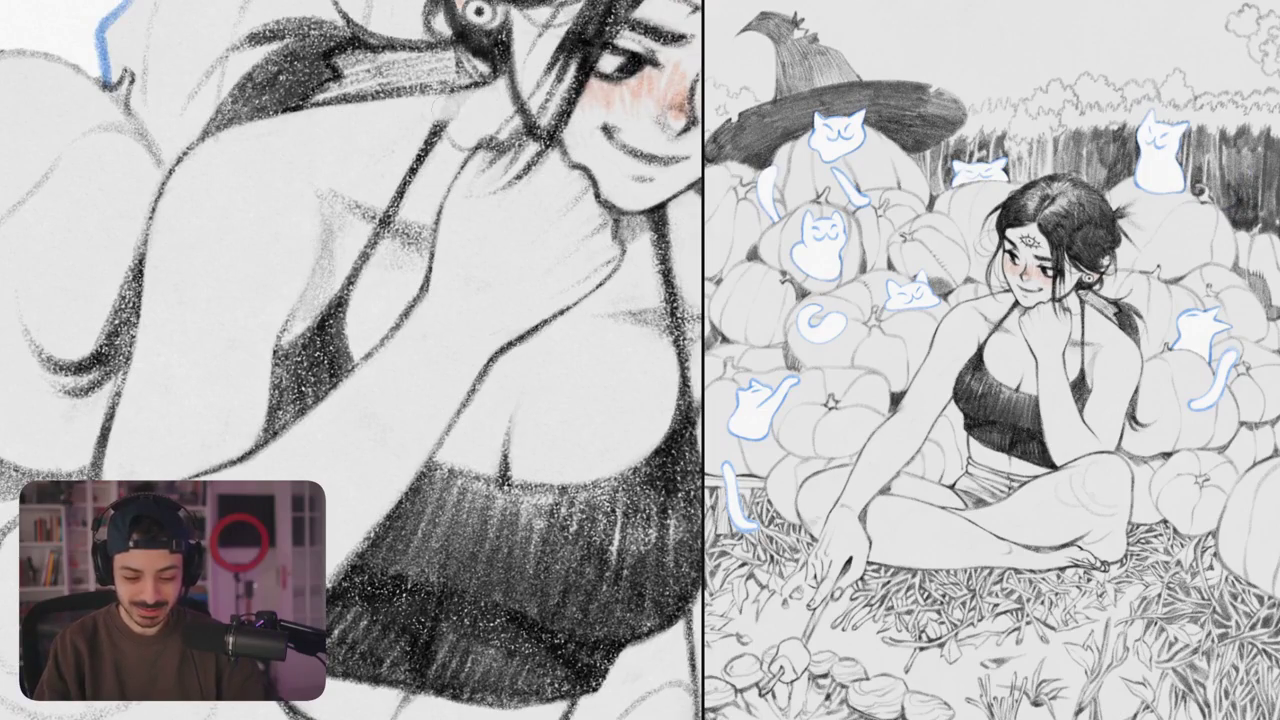
- Erase the old shoulder lines and stray strokes, then shade and redraw the diagonal shoulder line
drag(447, 107, 346, 285)
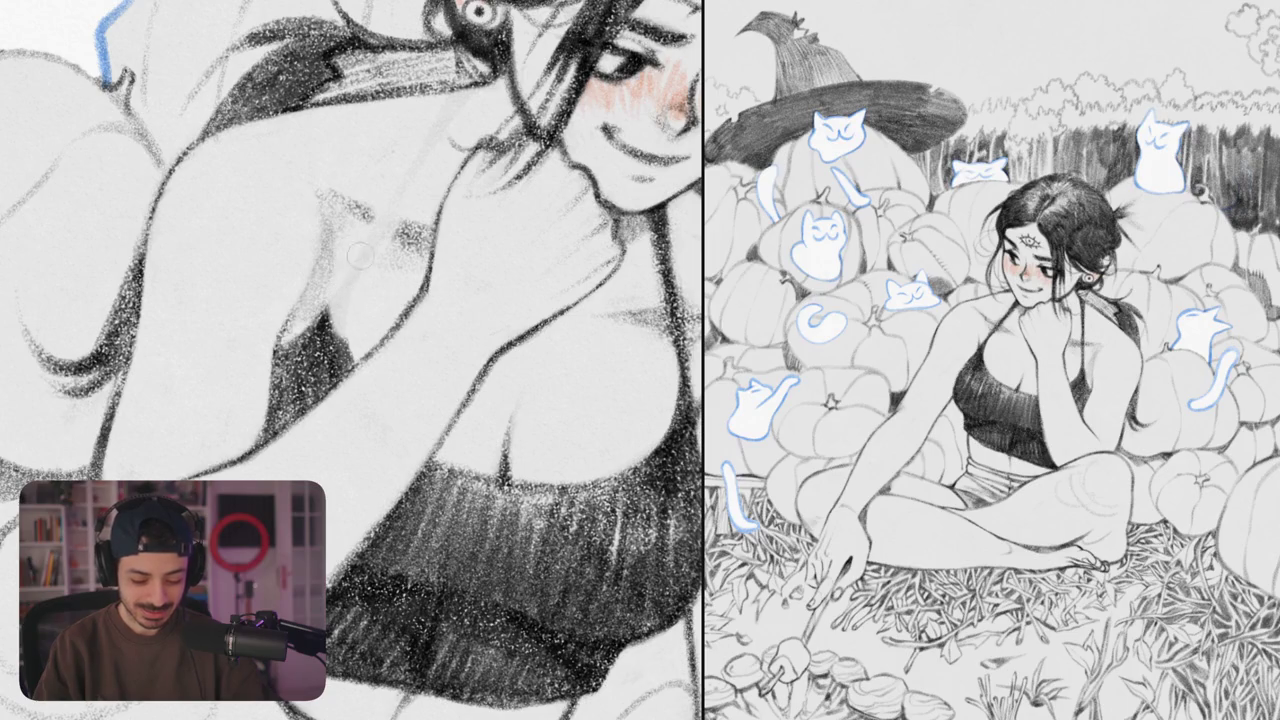
drag(388, 210, 372, 178)
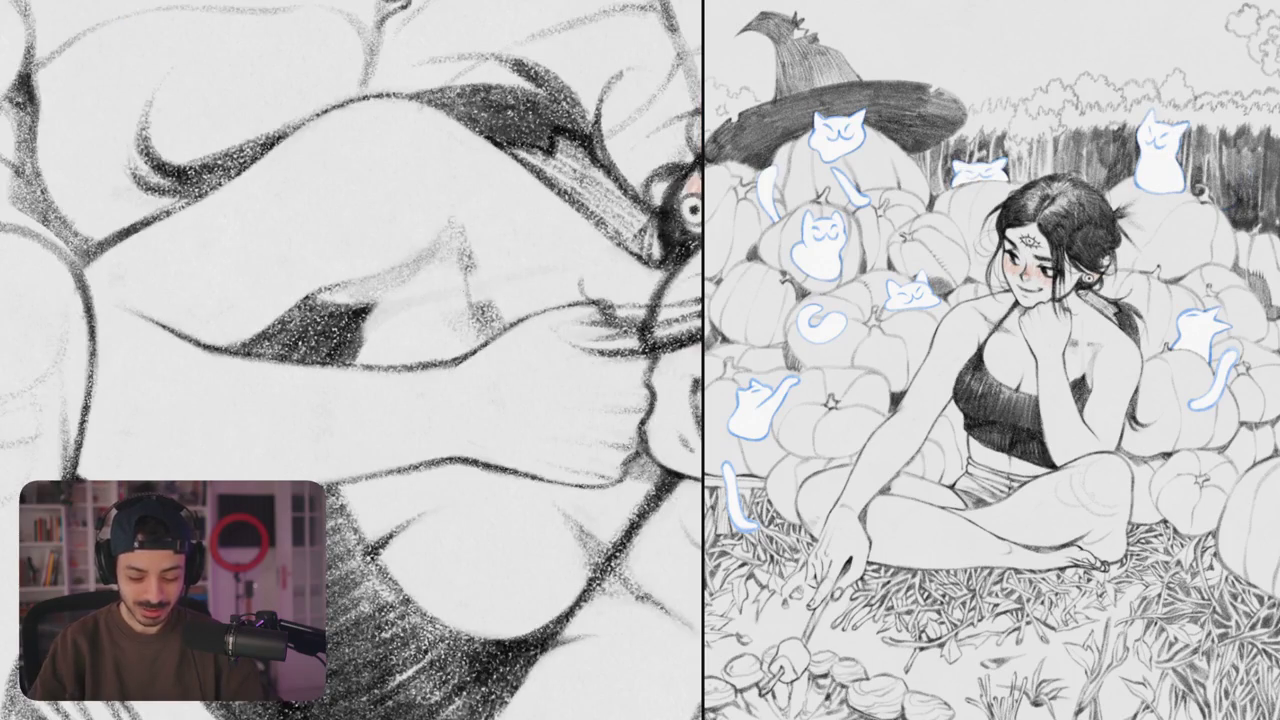
mouse_move(458, 252)
mouse_down()
mouse_move(466, 318)
mouse_move(500, 318)
mouse_up()
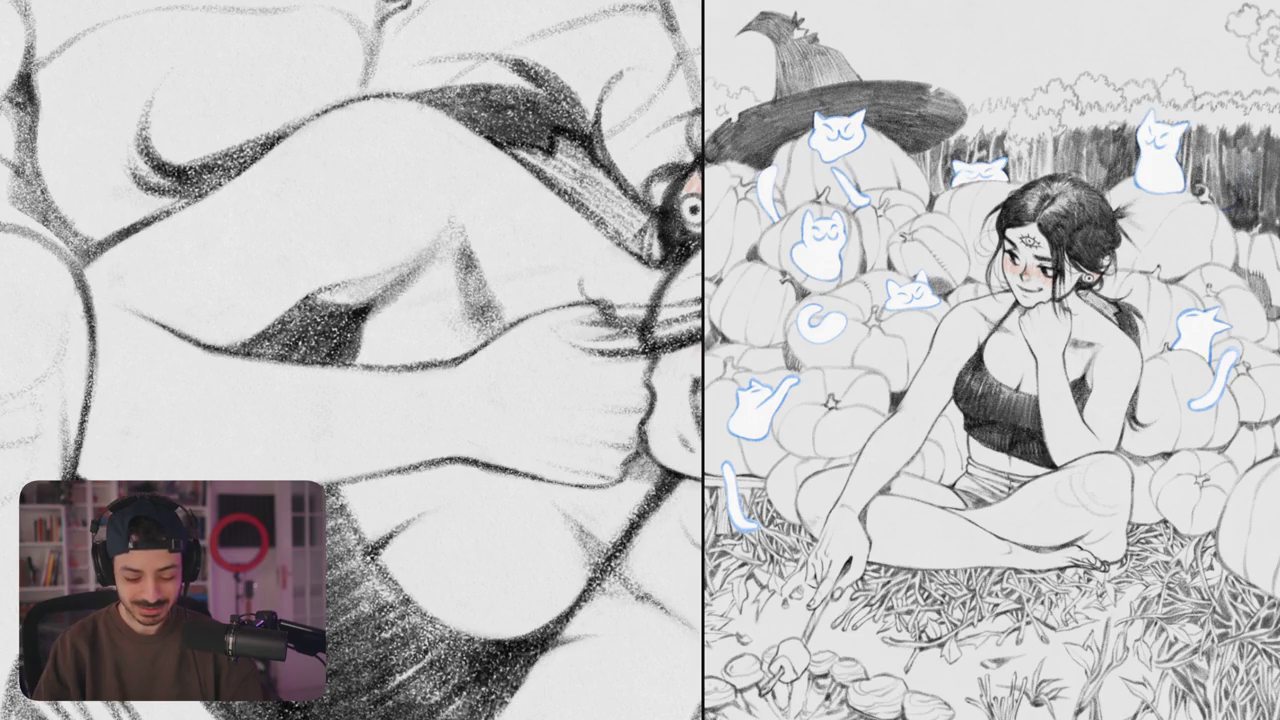
drag(370, 300, 522, 172)
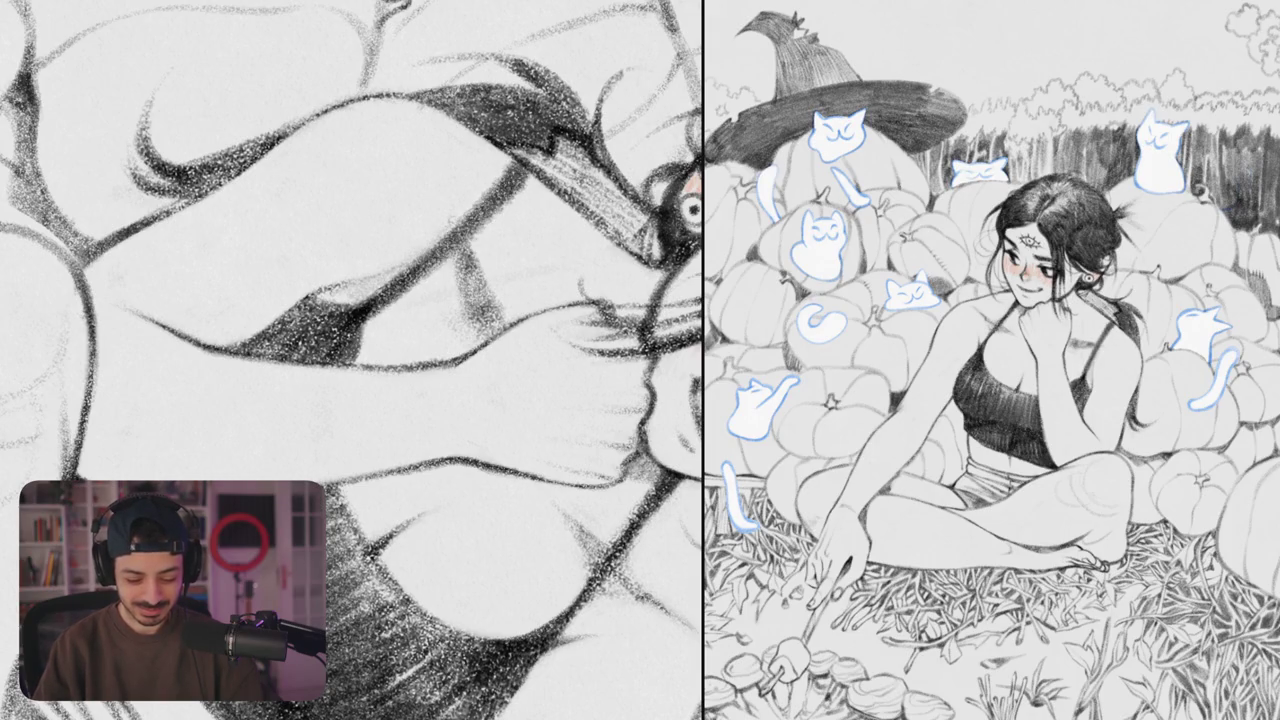
key(ctrl+z)
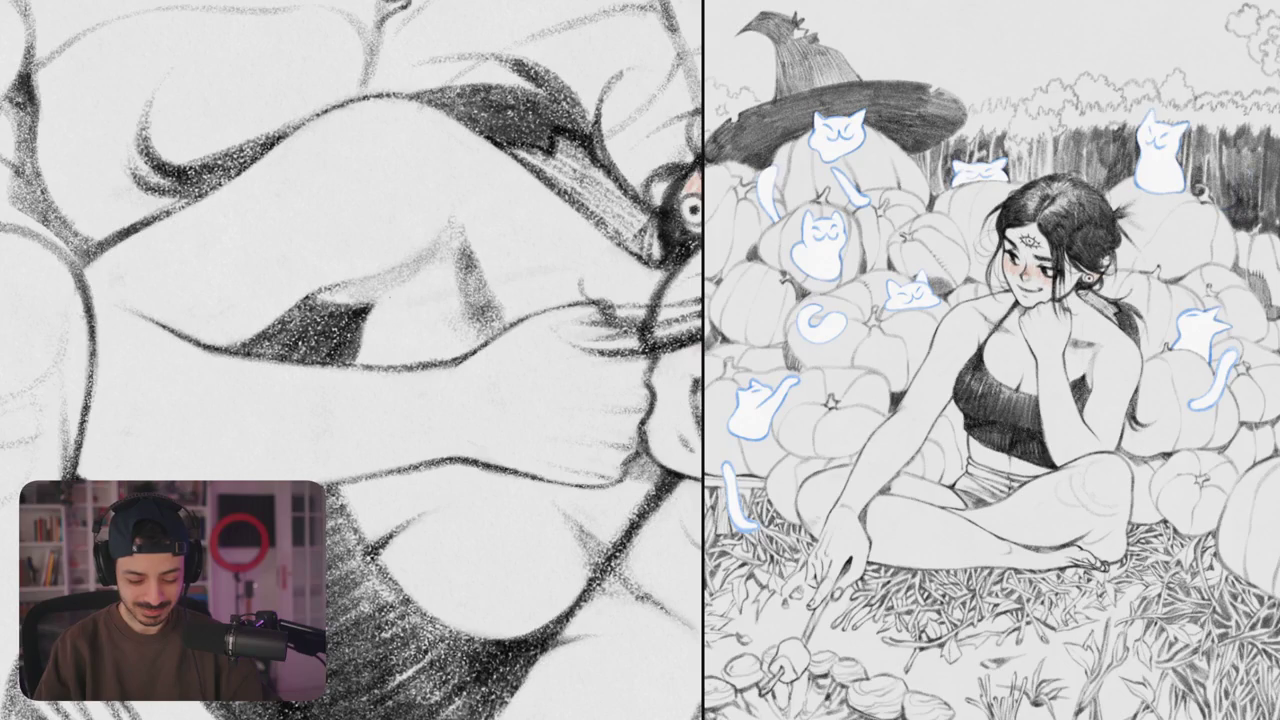
mouse_move(370, 305)
mouse_down()
mouse_move(525, 160)
mouse_move(350, 355)
mouse_up()
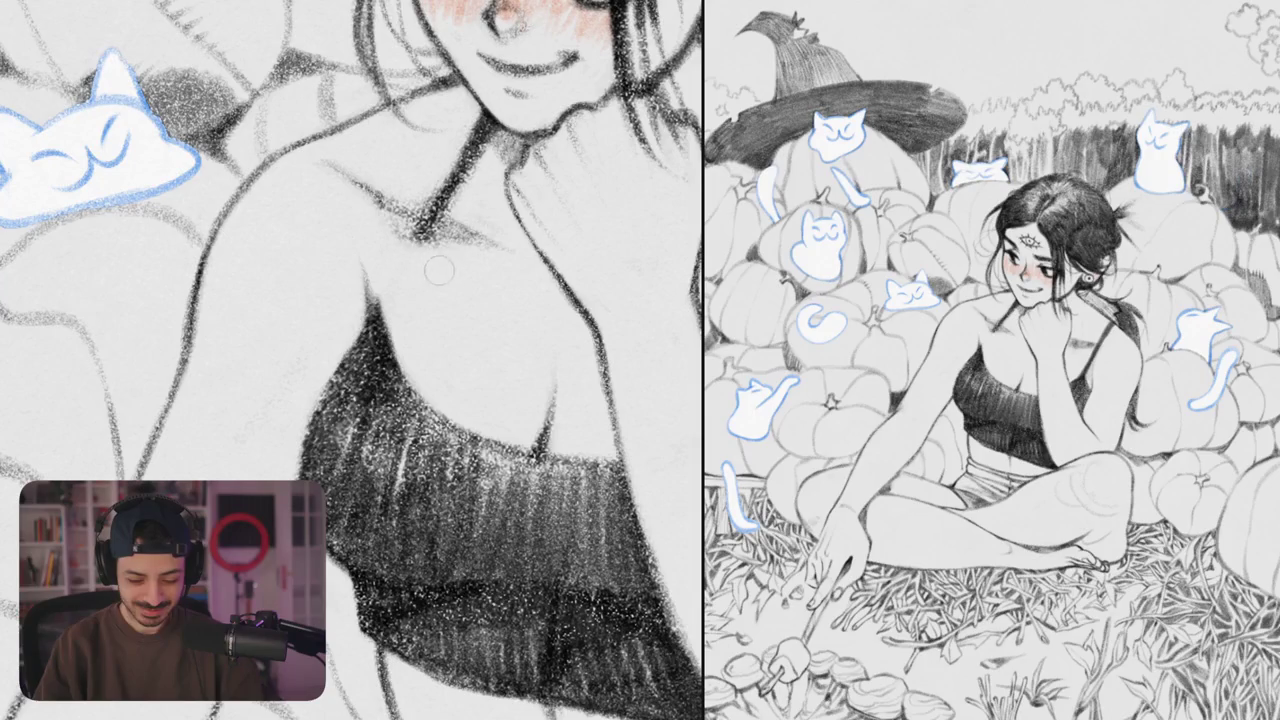
- Rework the collarbone and neck shading and build up dark shading in the armpit
mouse_move(417, 264)
mouse_down()
mouse_move(456, 180)
mouse_move(489, 158)
mouse_up()
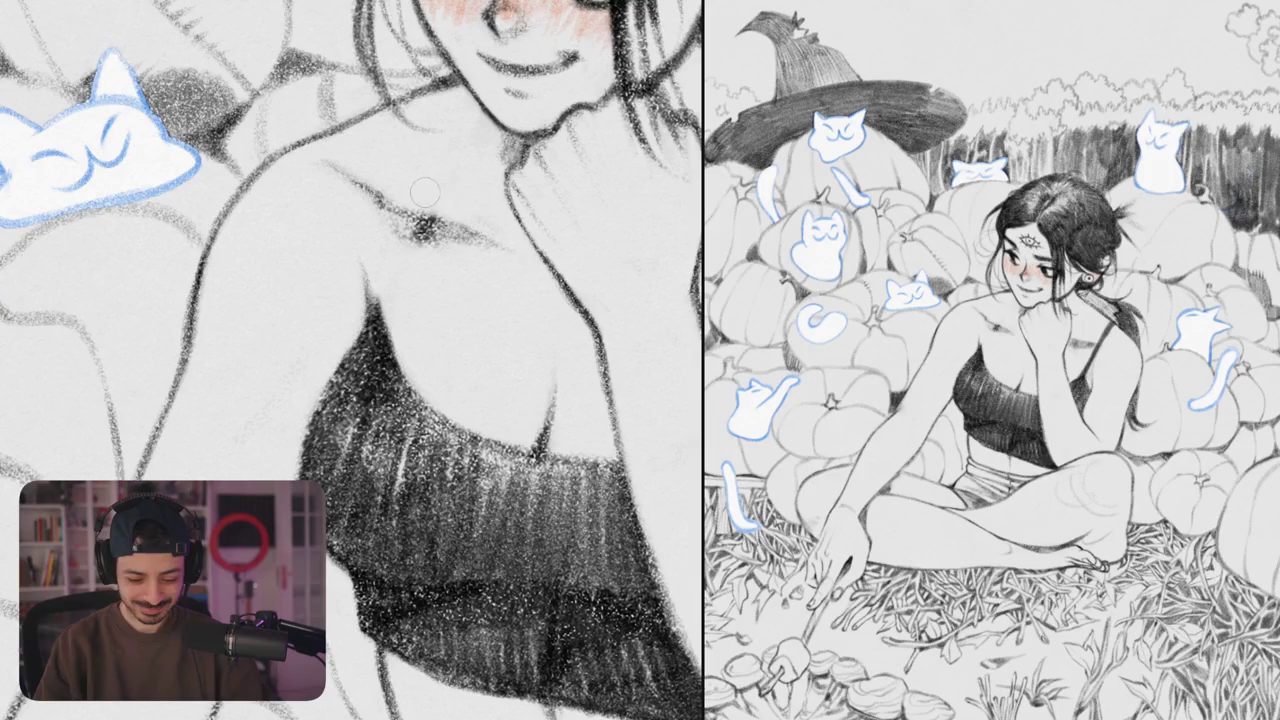
drag(489, 158, 420, 220)
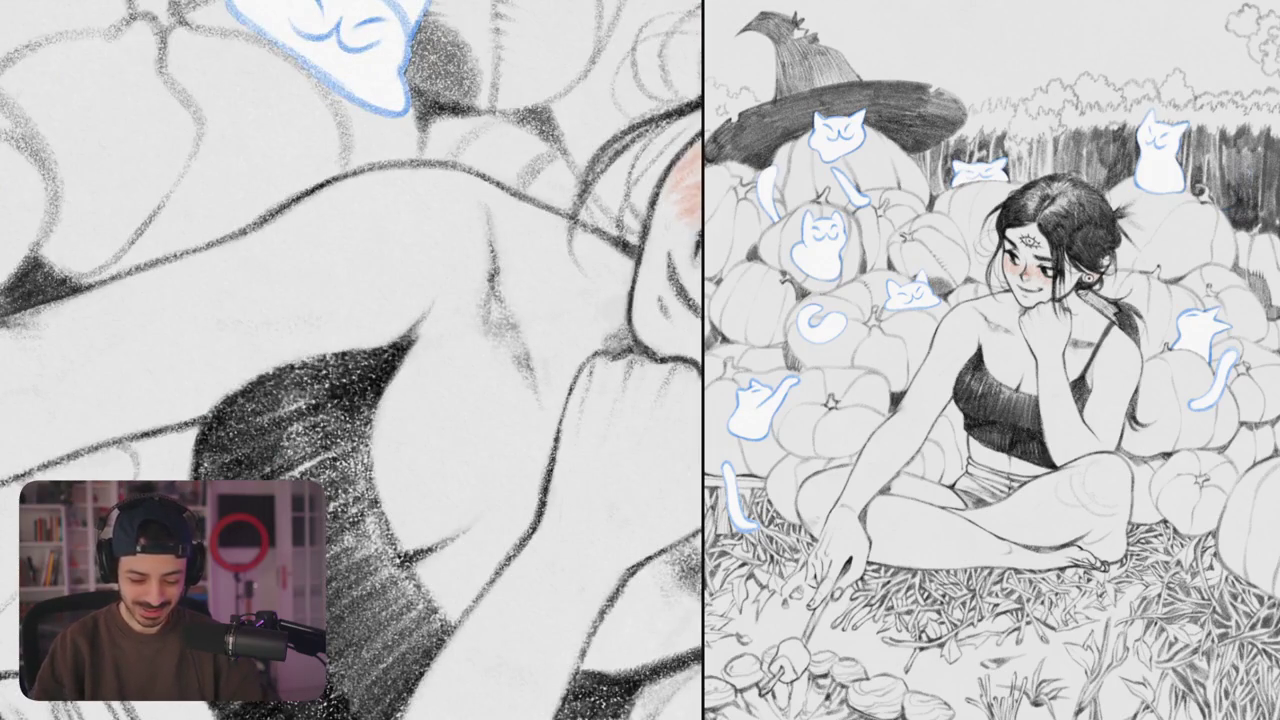
mouse_move(486, 290)
mouse_down()
mouse_move(498, 344)
mouse_move(536, 402)
mouse_up()
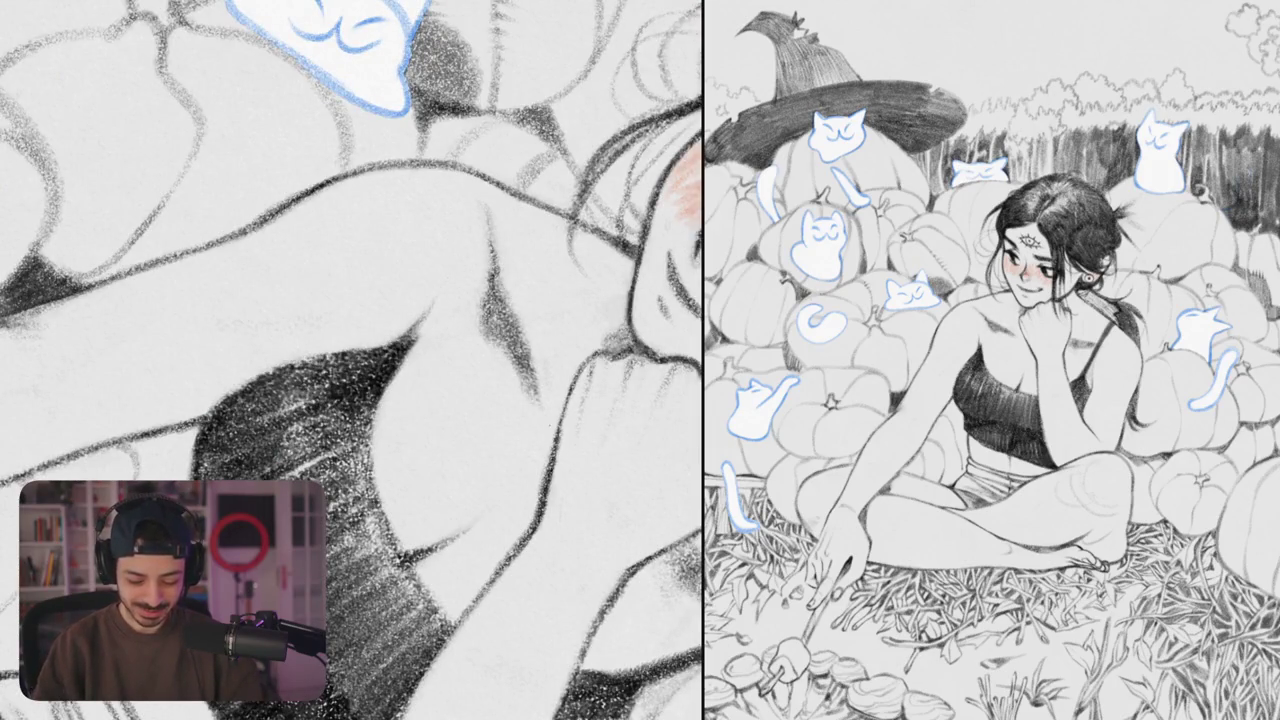
- Redraw the shoulder-to-neck line and extend it down the upper arm
drag(401, 424, 340, 432)
mouse_move(400, 344)
mouse_down()
mouse_move(528, 164)
mouse_move(478, 242)
mouse_up()
key(ctrl+z)
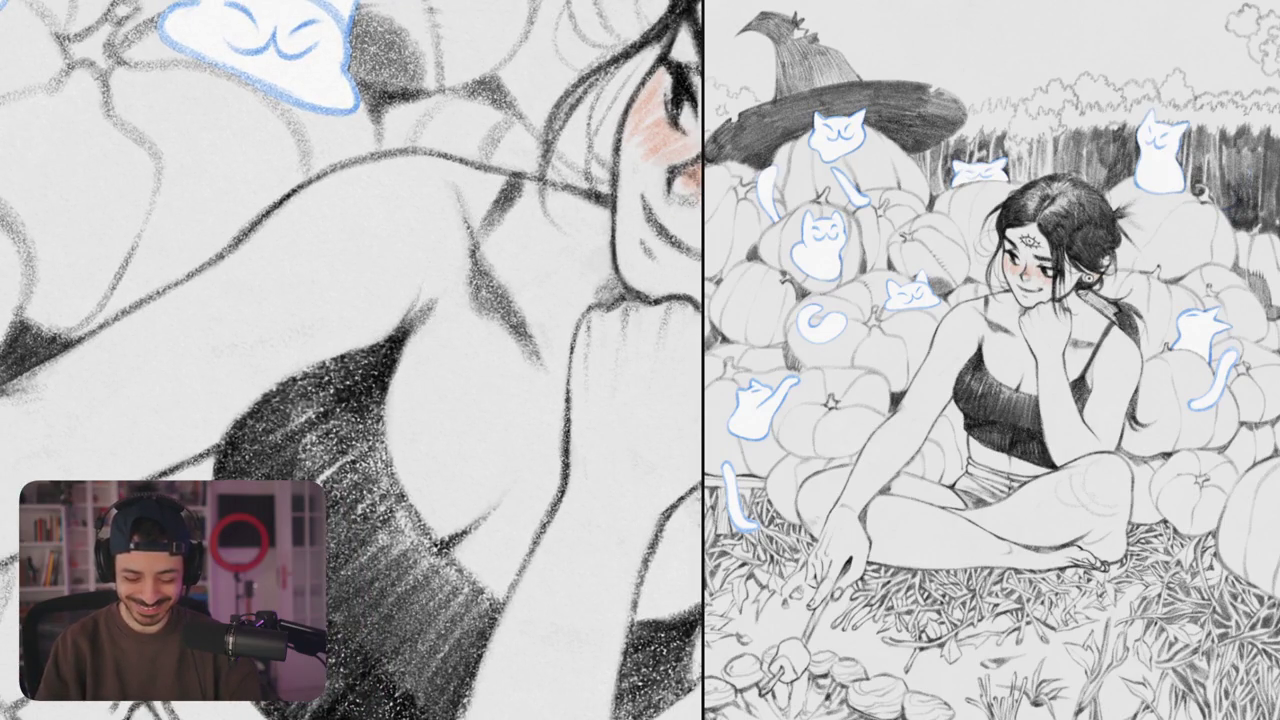
drag(520, 178, 440, 292)
drag(504, 210, 396, 360)
drag(436, 312, 376, 414)
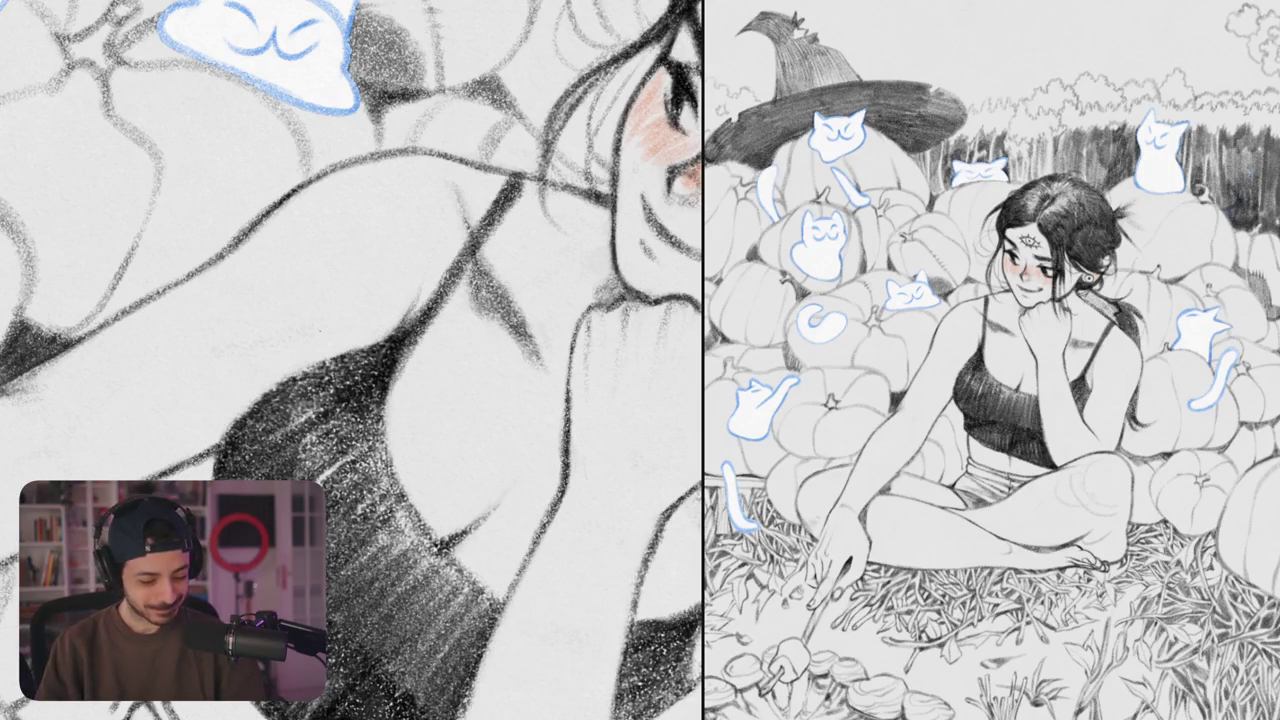
scroll(352, 360, down, 3)
scroll(352, 360, down, 3)
scroll(352, 360, down, 2)
- Darken the crop top's strap beside the neck and sketch pencil strokes along the shoulder
scroll(352, 360, down, 3)
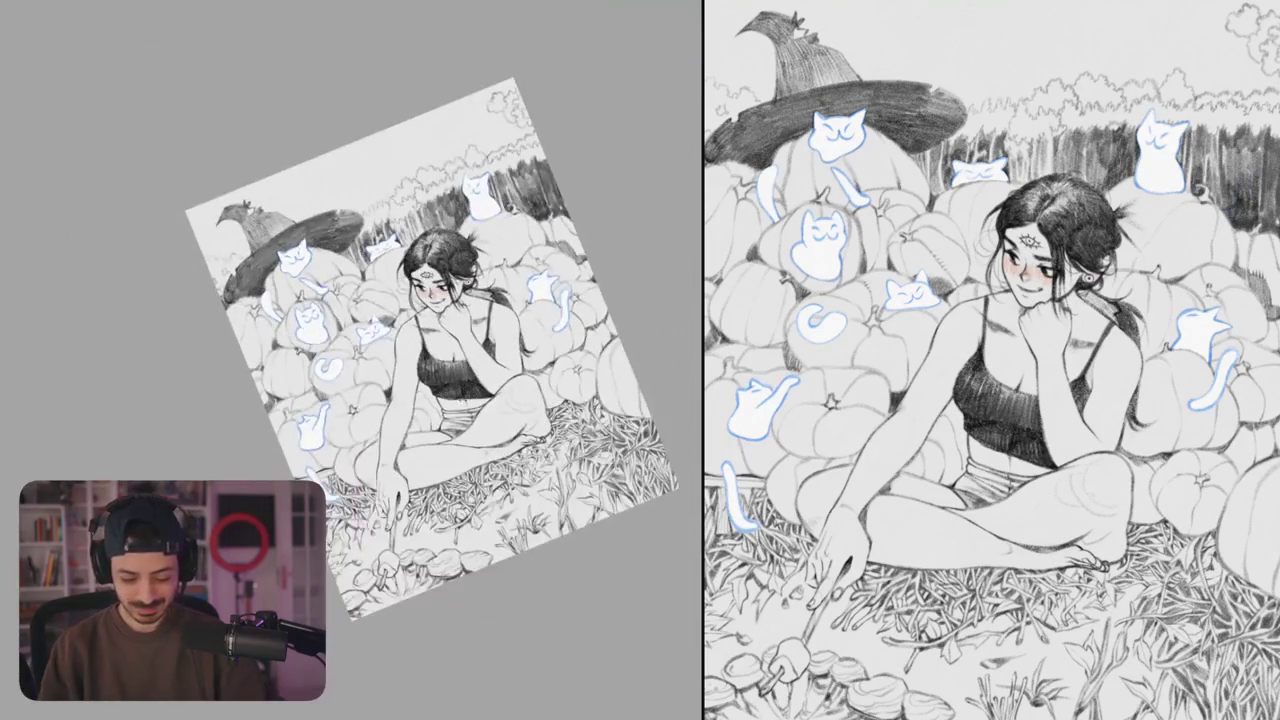
scroll(435, 280, up, 5)
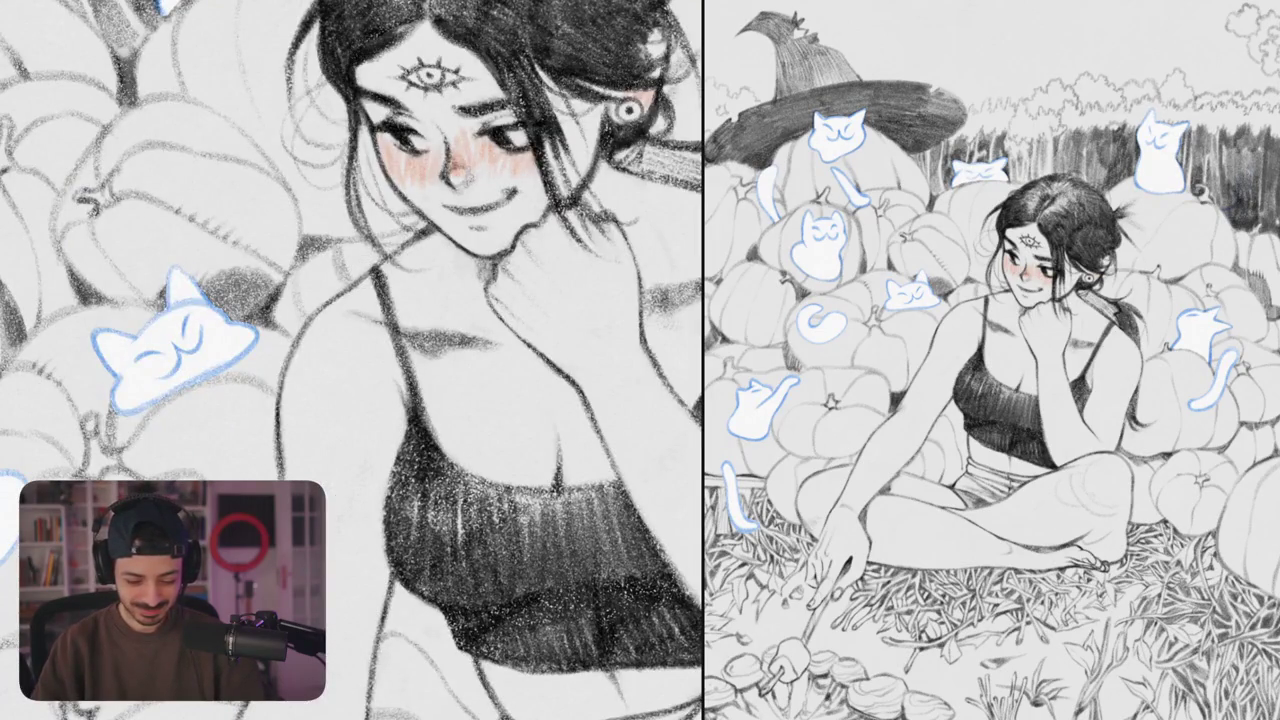
mouse_move(373, 273)
mouse_down()
mouse_move(414, 414)
mouse_move(450, 466)
mouse_up()
scroll(352, 360, down, 3)
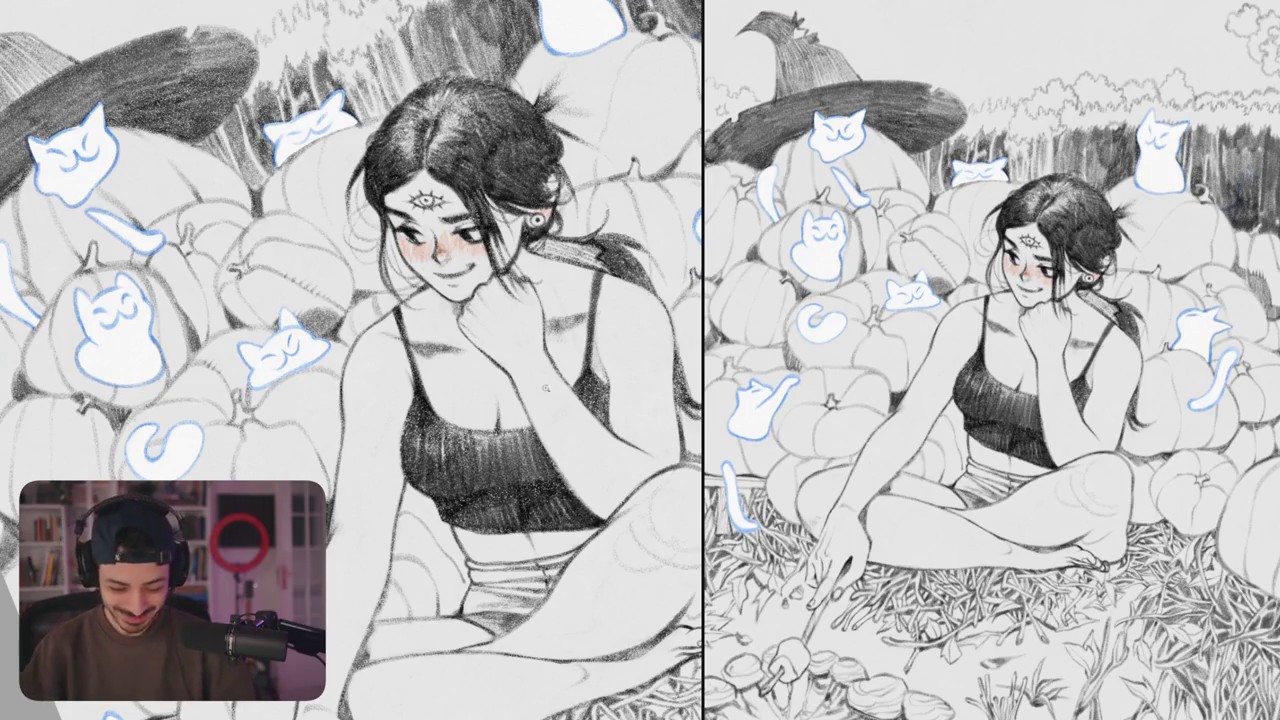
scroll(597, 263, down, 10)
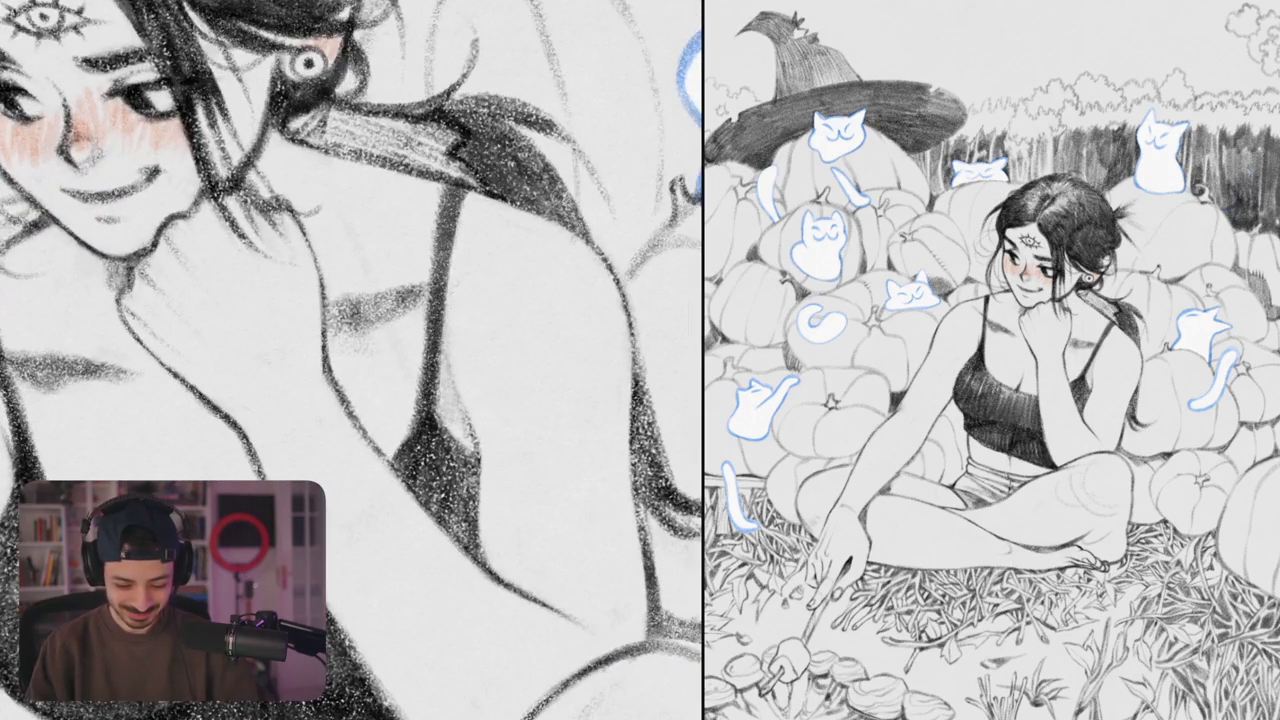
drag(428, 286, 490, 252)
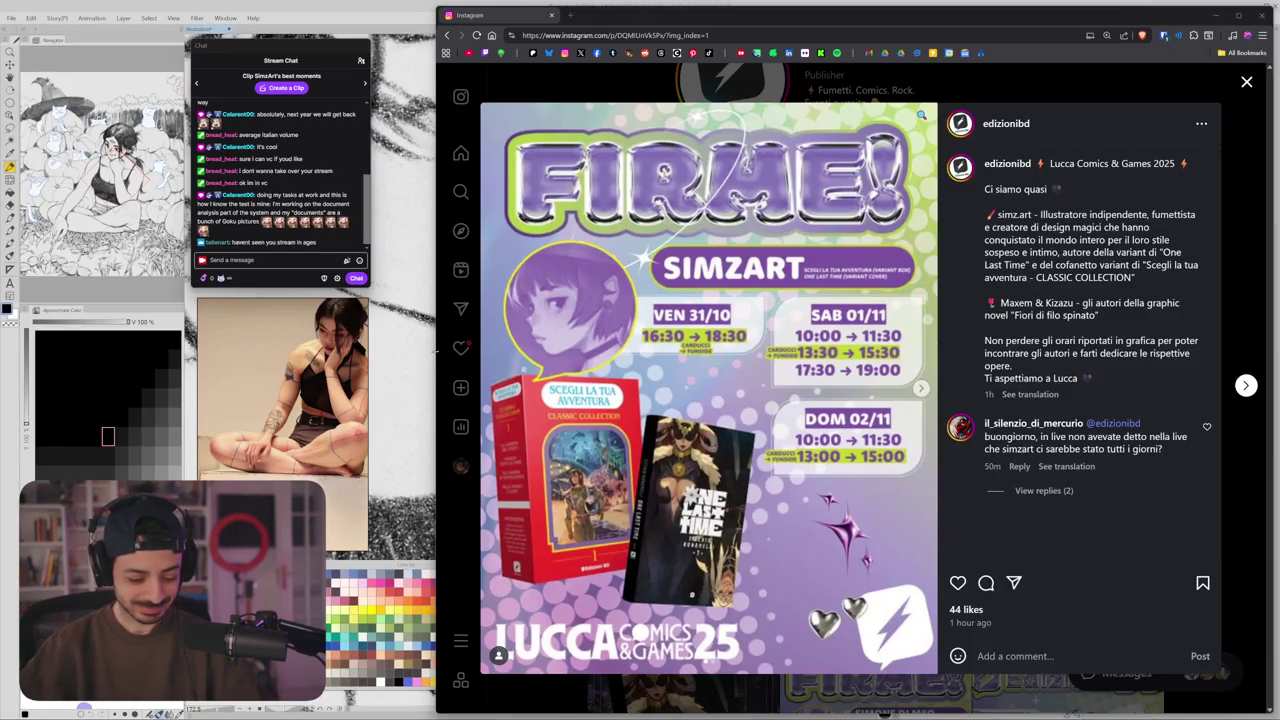
- Widen the browser window showing the Lucca Comics & Games 2025 signing-schedule post
mouse_move(436, 350)
mouse_down()
mouse_move(178, 328)
mouse_move(387, 327)
mouse_up()
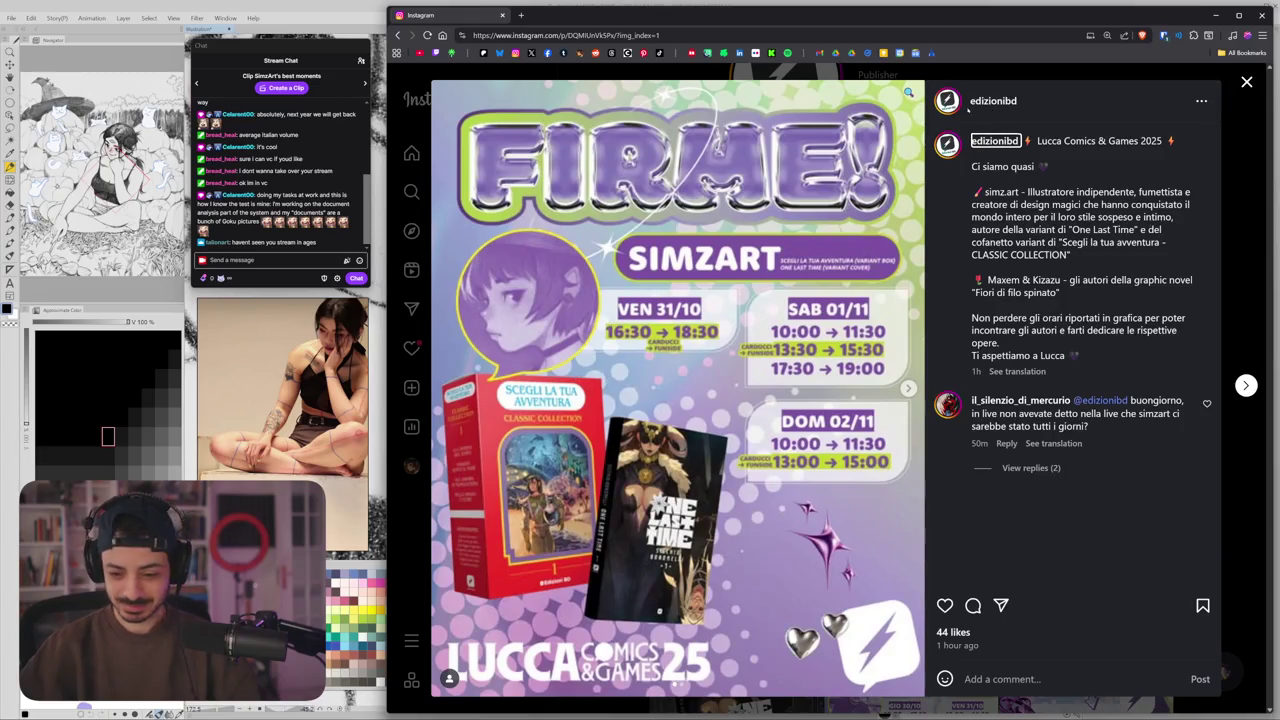
- View the signing poster full size, then close the browser window
click(908, 92)
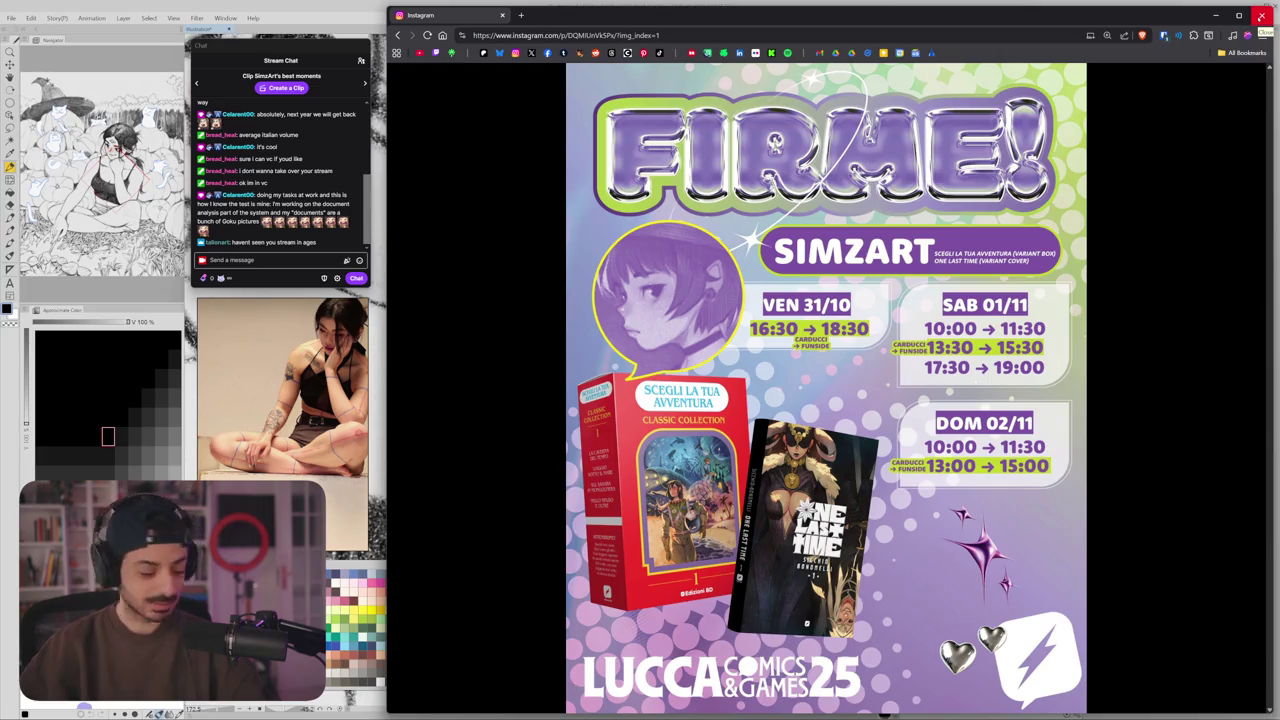
click(1261, 15)
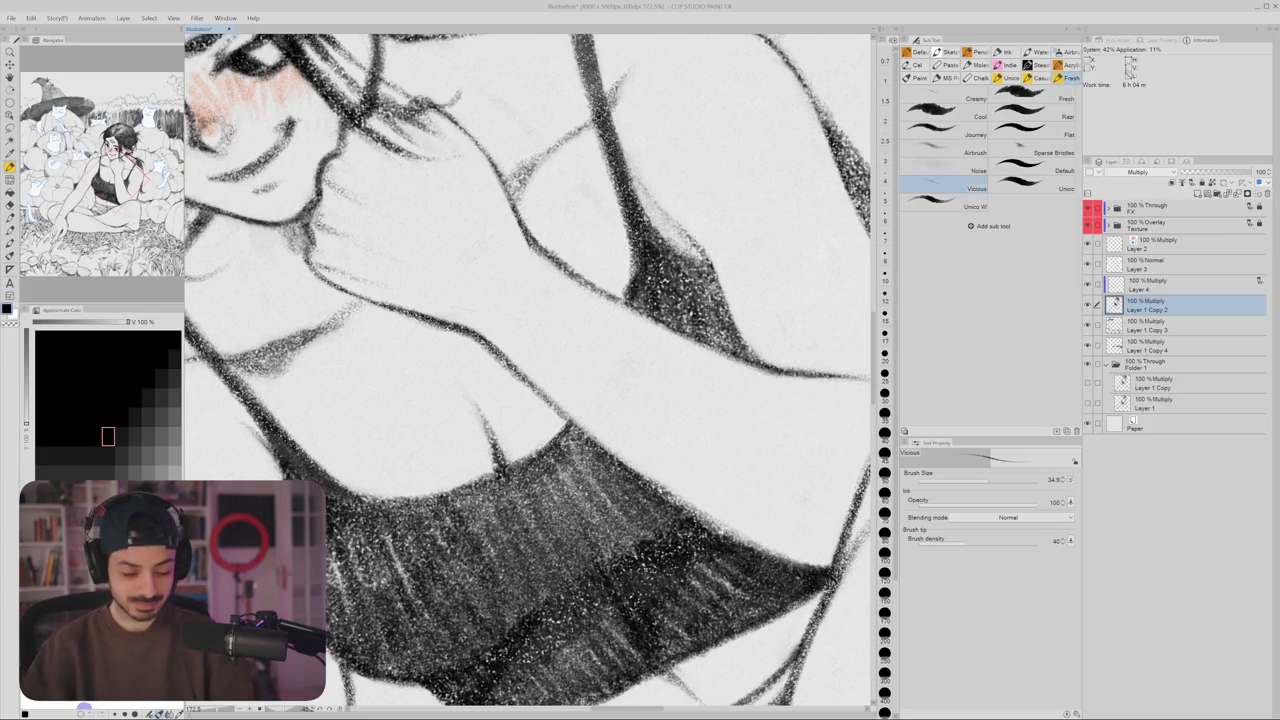
- Redraw the pencil line under the woman's chin, undoing the first attempt
key(e)
drag(497, 260, 617, 315)
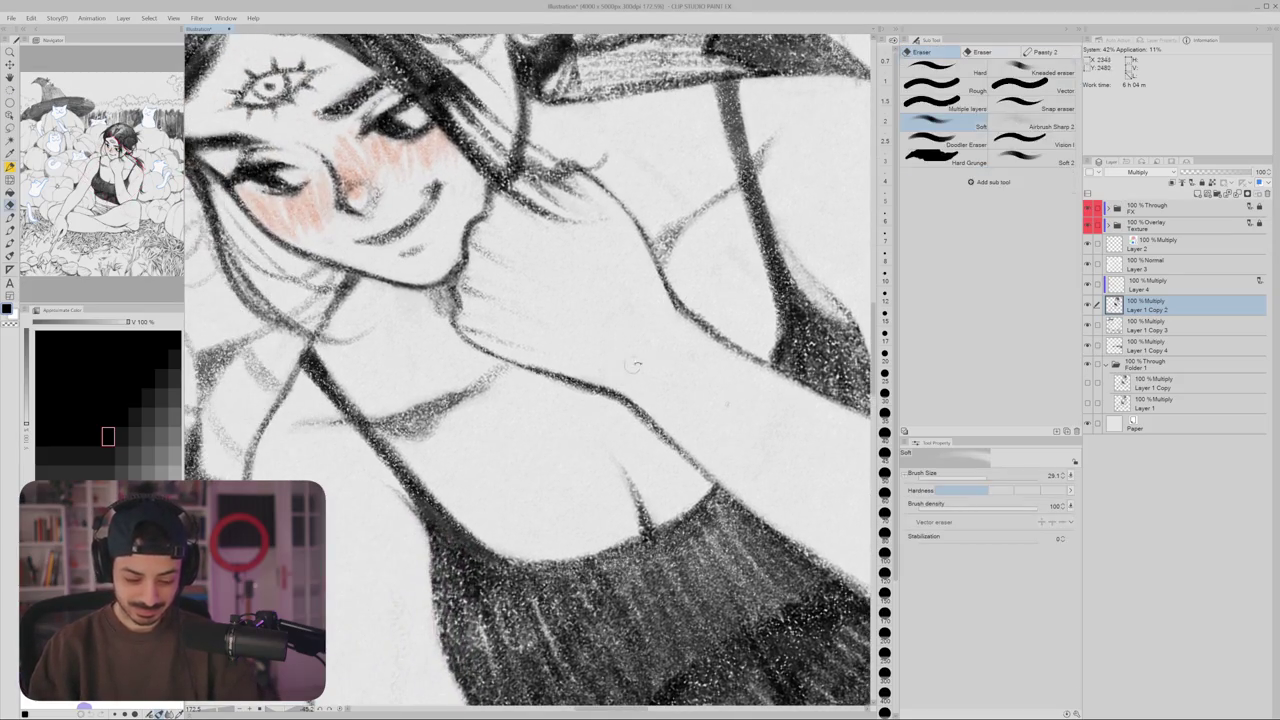
mouse_move(636, 366)
mouse_down()
mouse_move(512, 316)
mouse_move(527, 267)
mouse_move(622, 359)
mouse_move(596, 297)
mouse_move(617, 330)
mouse_up()
key(b)
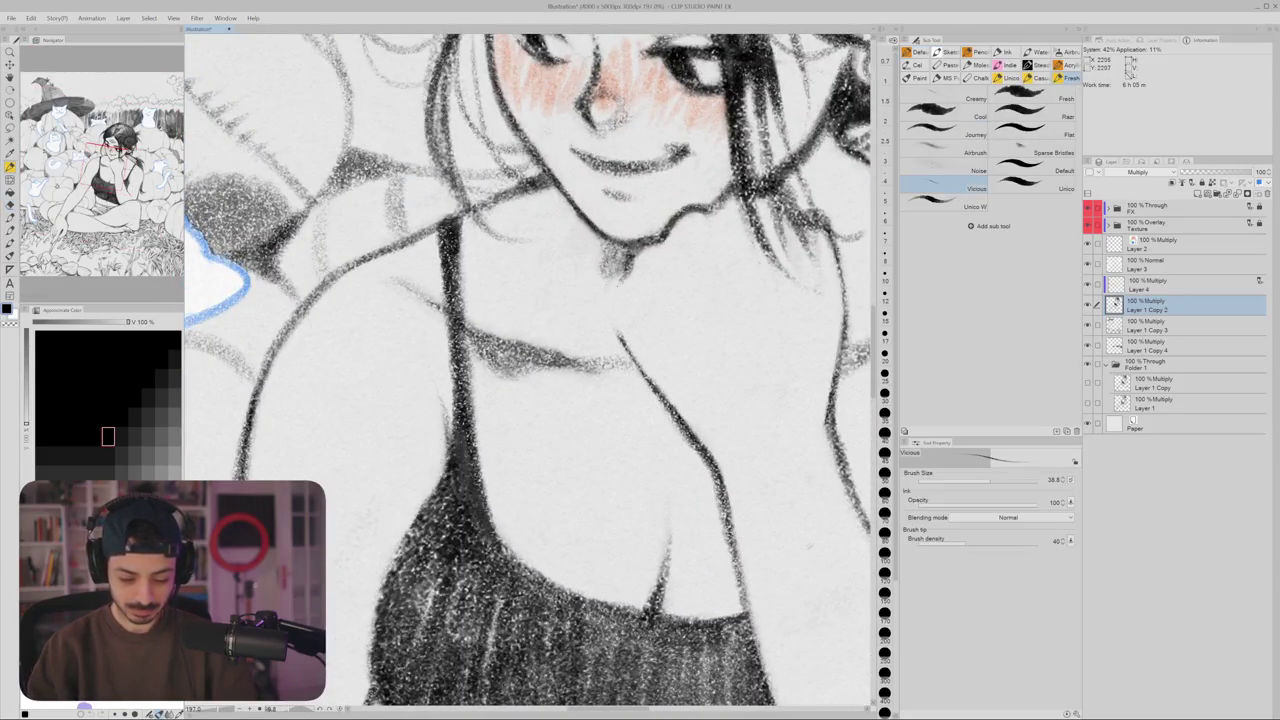
drag(620, 276, 612, 338)
key(ctrl+z)
drag(624, 272, 620, 340)
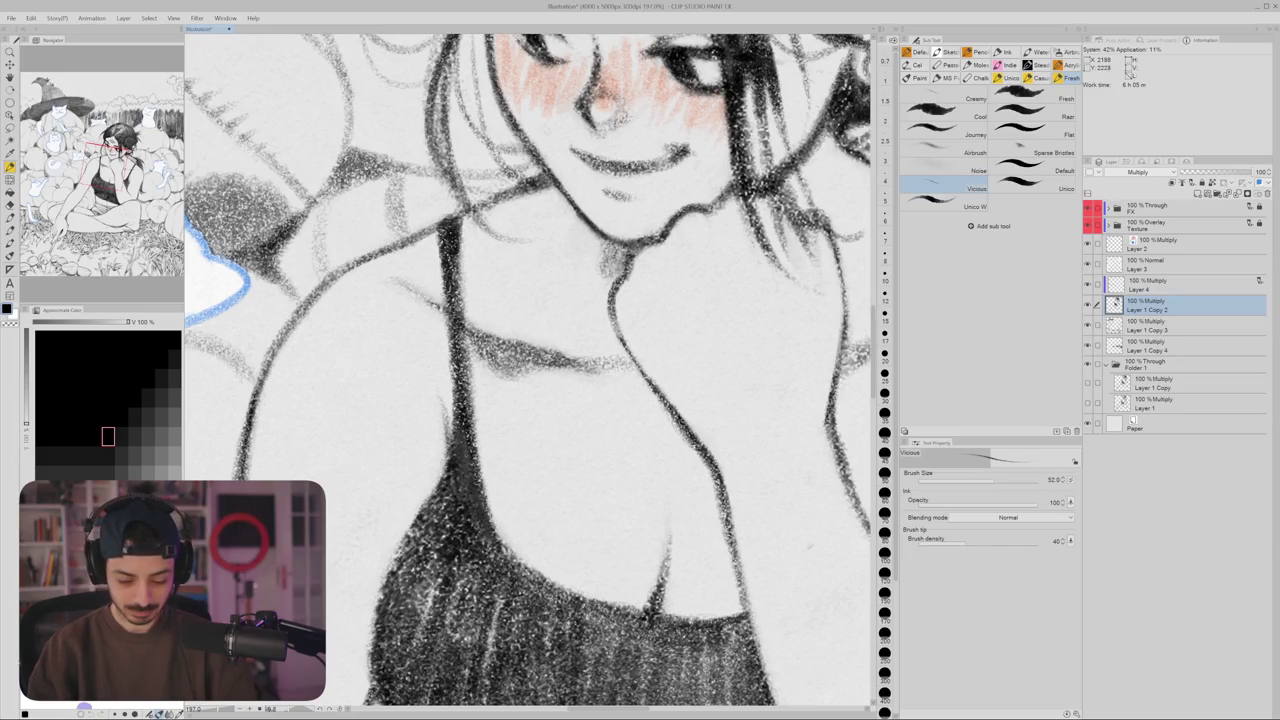
- Darken the pencil line along the woman's top strap
key(ctrl+0)
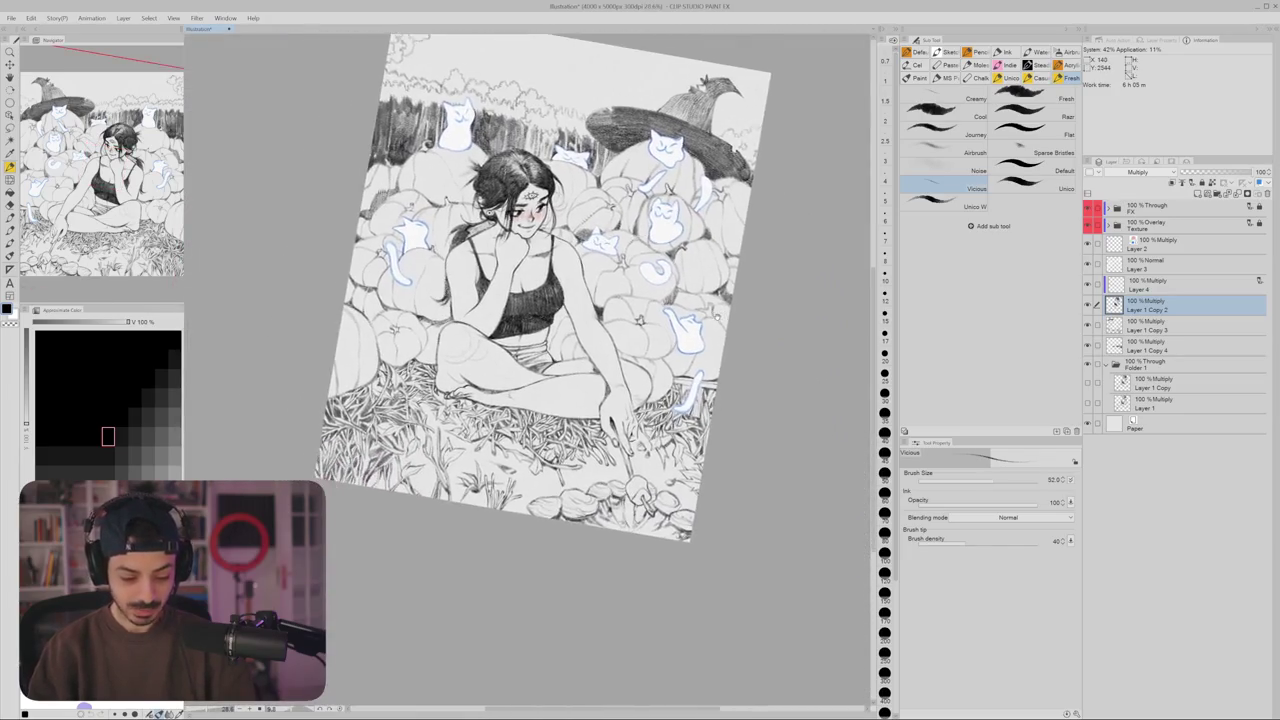
scroll(570, 450, up, 5)
scroll(570, 450, up, 4)
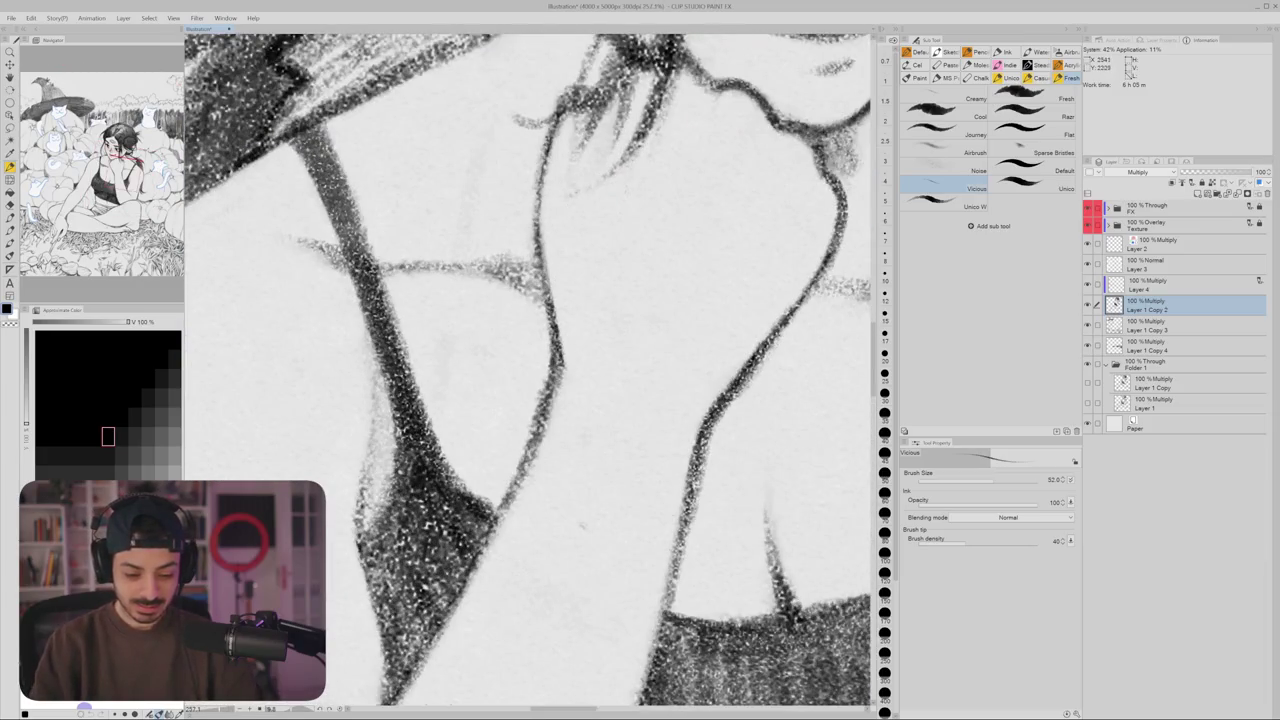
drag(536, 184, 552, 318)
scroll(540, 250, down, 2)
scroll(540, 250, down, 1)
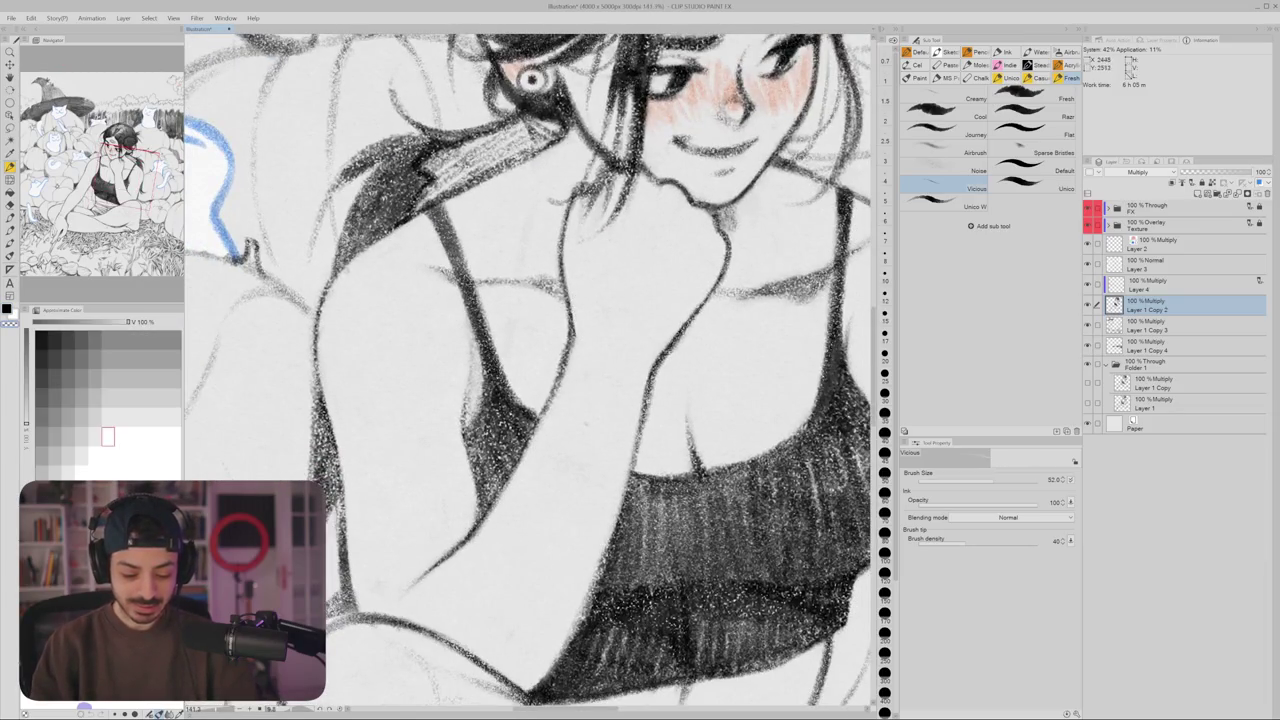
- Review the whole illustration and rotate the canvas view back upright
key(ctrl+0)
scroll(658, 275, up, 5)
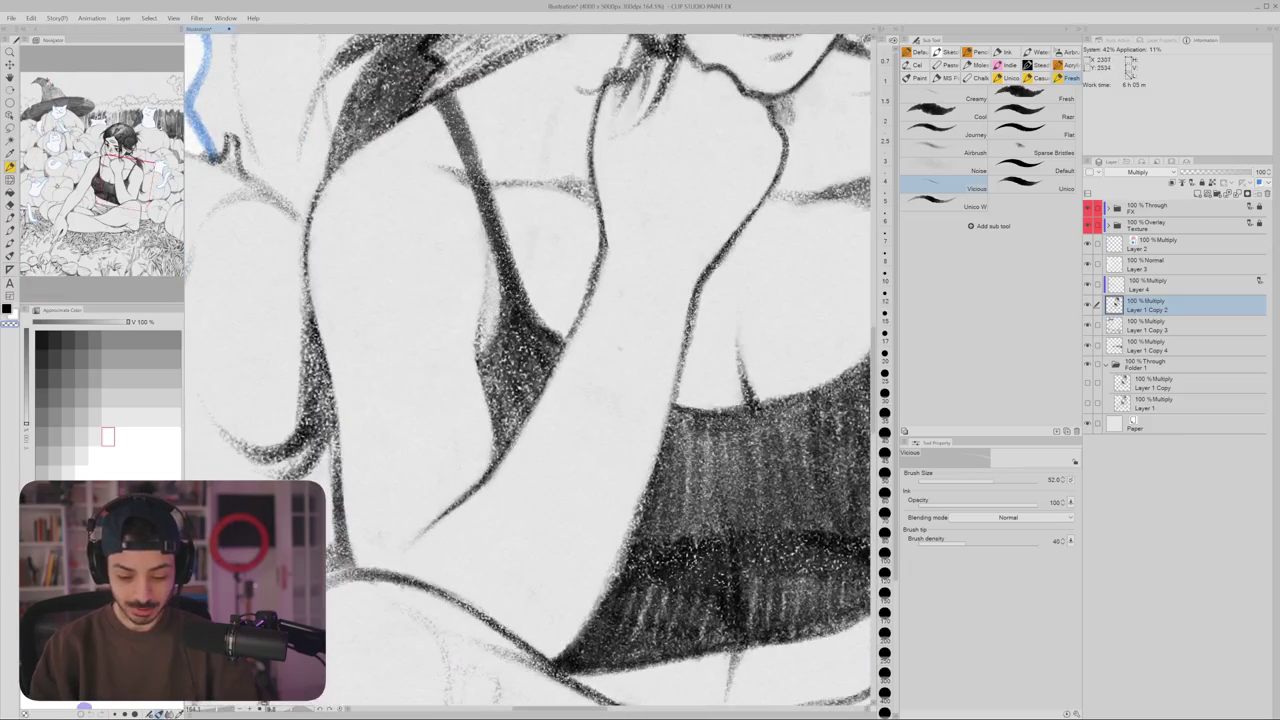
key(e)
key(ctrl+0)
scroll(620, 330, up, 1)
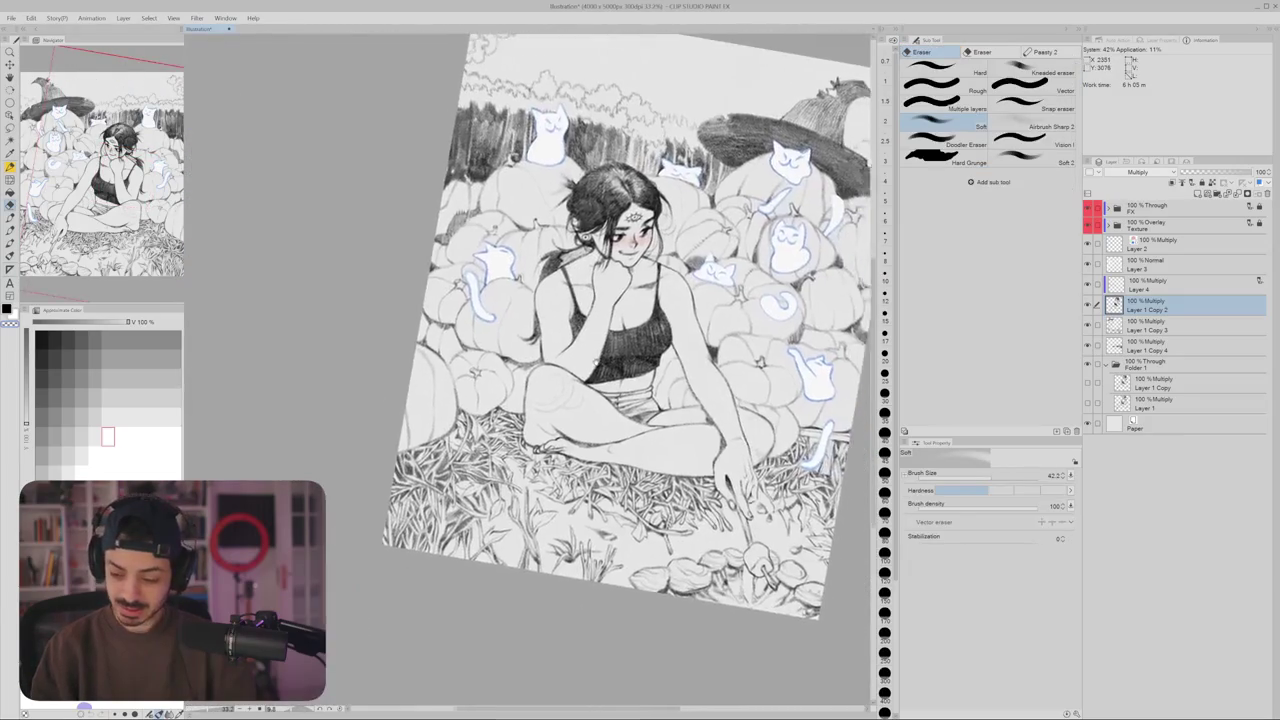
drag(620, 330, 589, 270)
scroll(589, 270, up, 3)
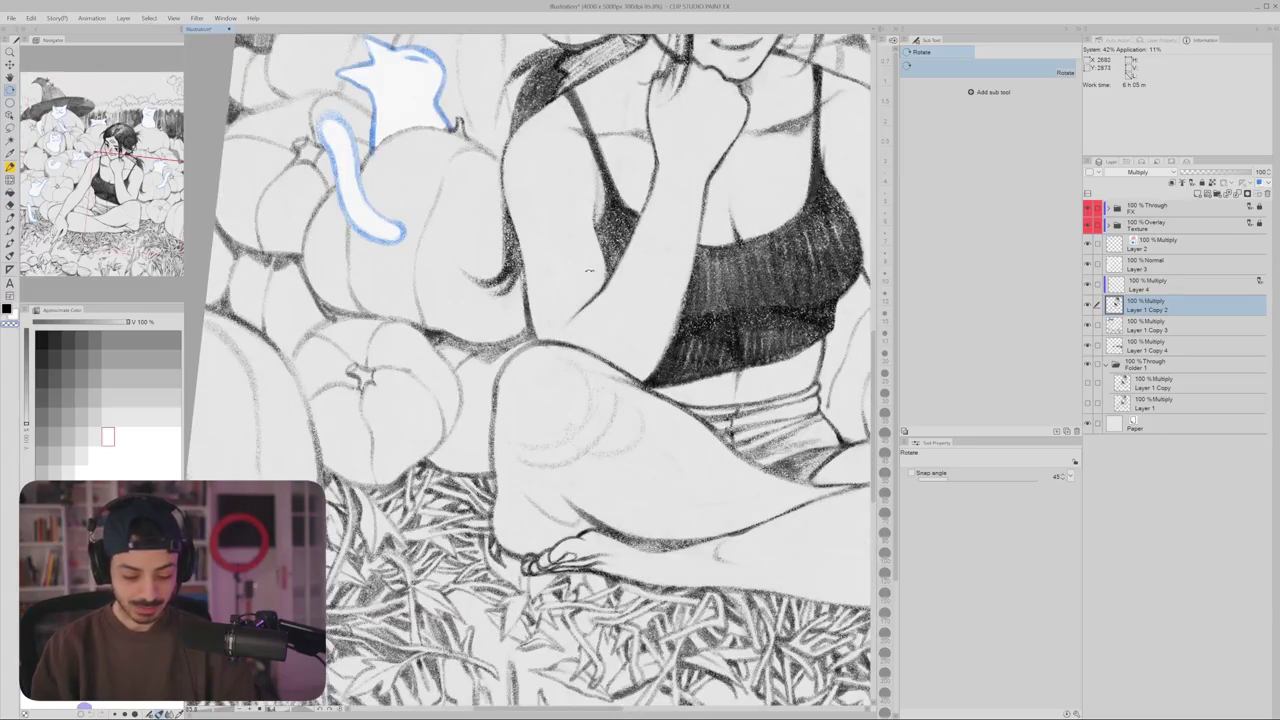
scroll(535, 345, up, 3)
- Tilt and rotate the canvas to a new angle for working on the bent knee
key(p)
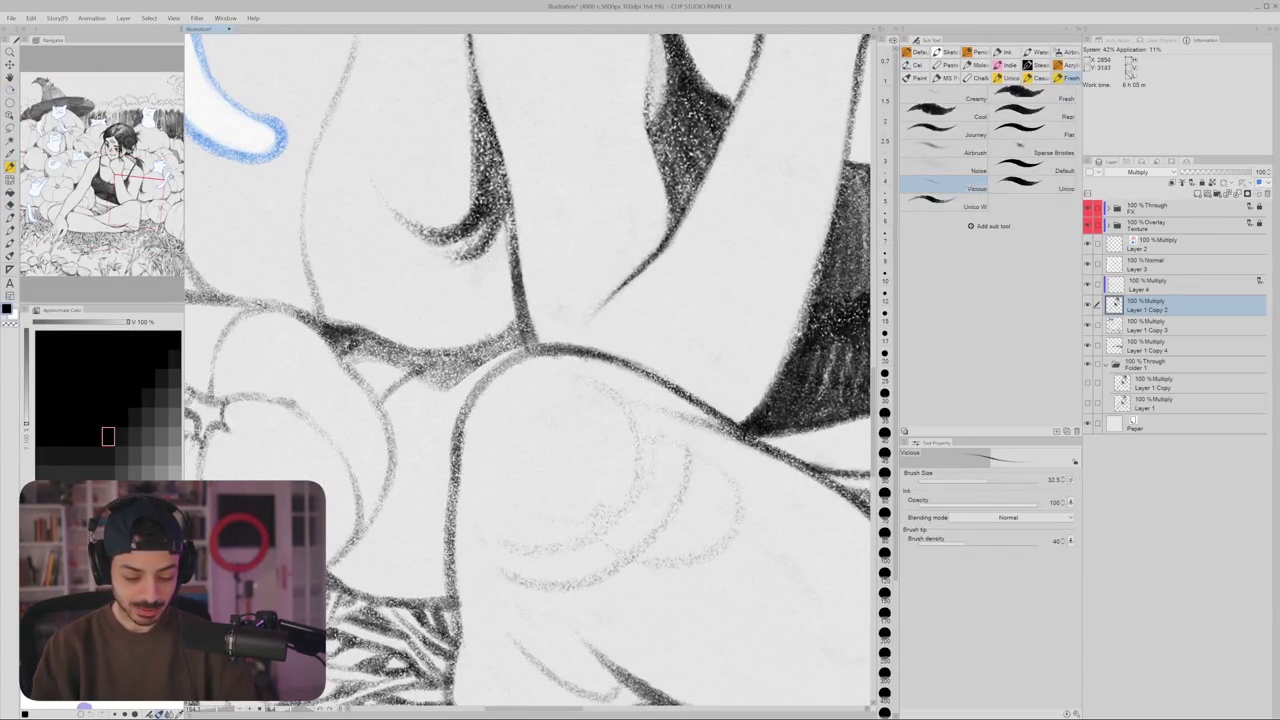
key(r)
mouse_move(540, 336)
mouse_down()
mouse_move(666, 346)
mouse_move(520, 360)
mouse_move(474, 455)
mouse_up()
key(p)
scroll(474, 455, down, 5)
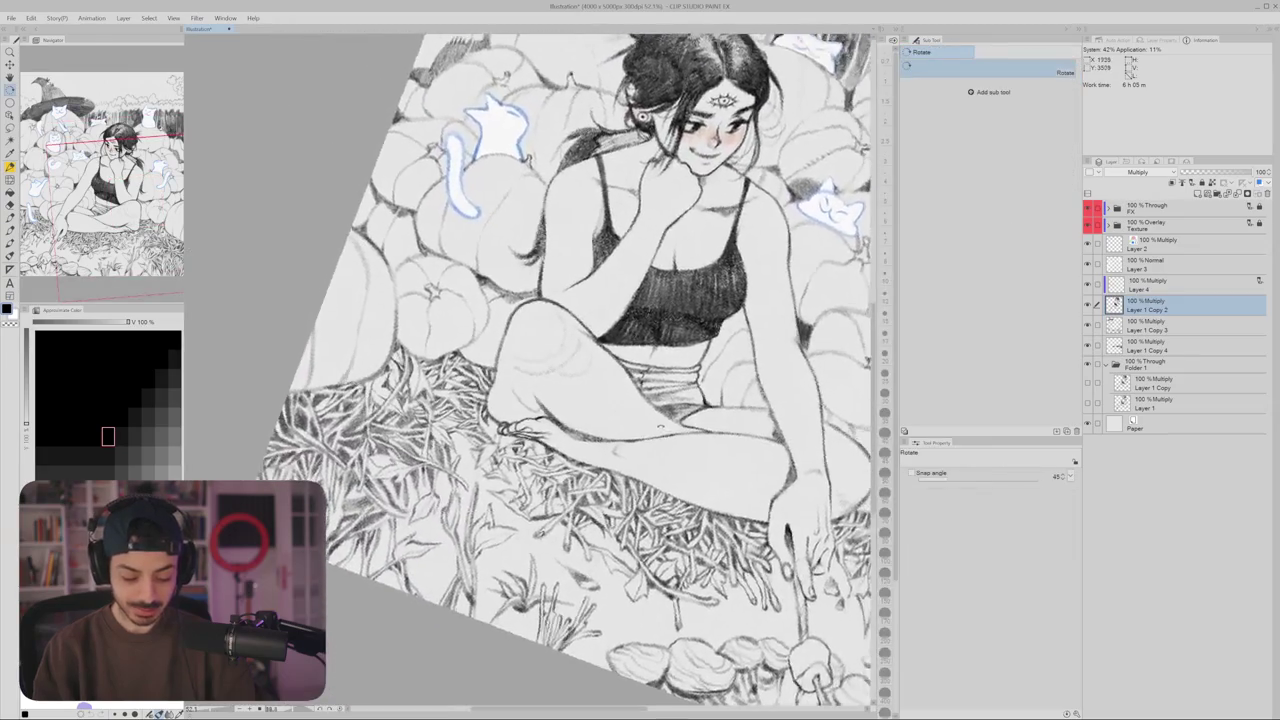
scroll(560, 380, up, 5)
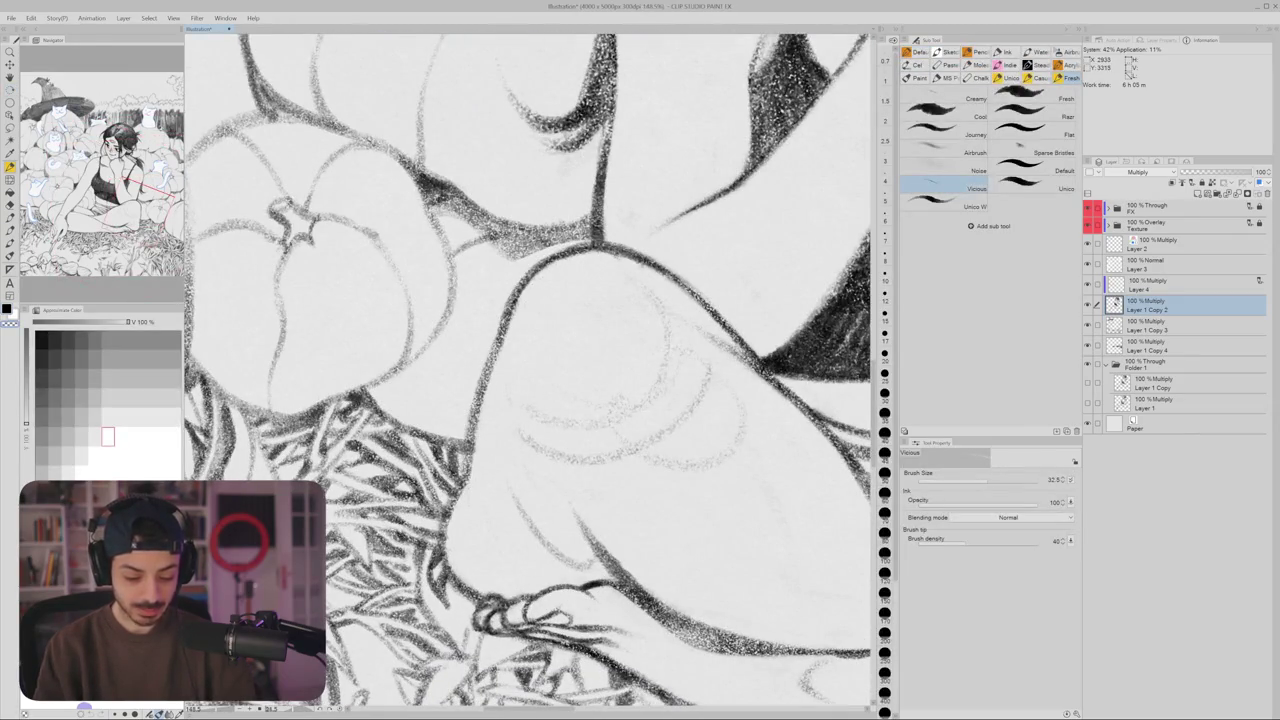
scroll(600, 380, down, 5)
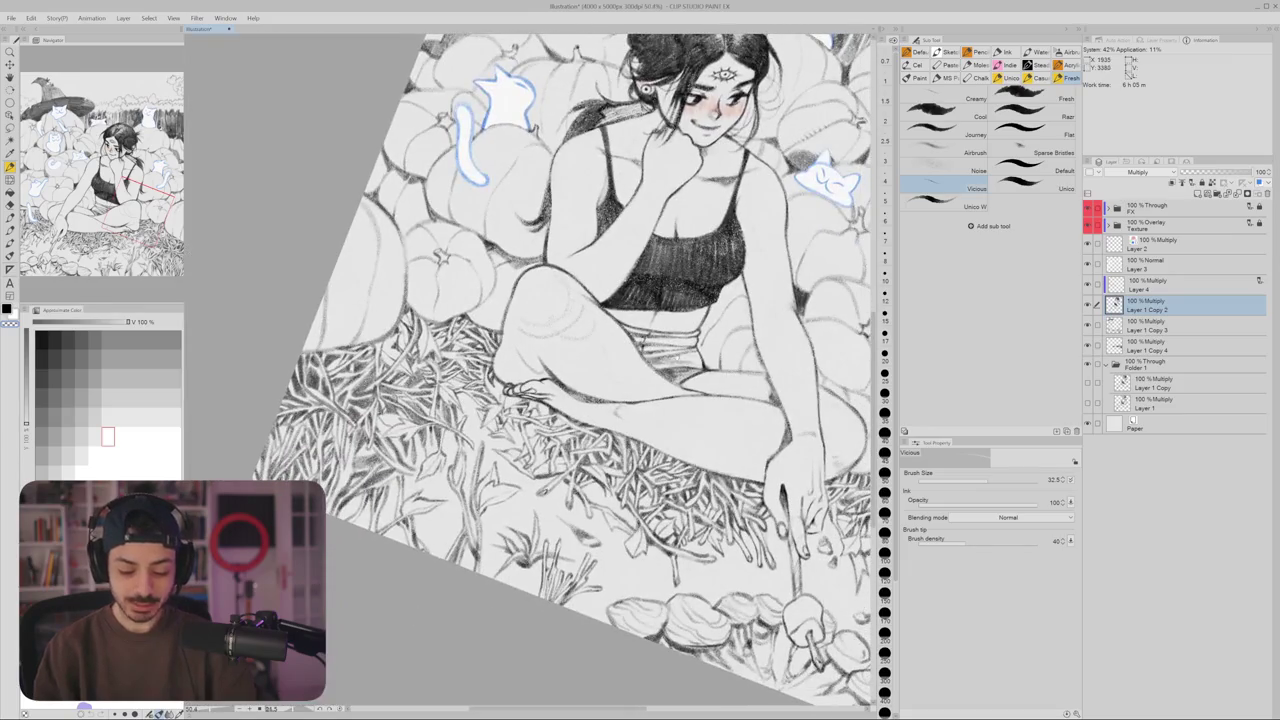
key(r)
mouse_move(600, 380)
mouse_down()
mouse_move(651, 298)
mouse_move(652, 190)
mouse_up()
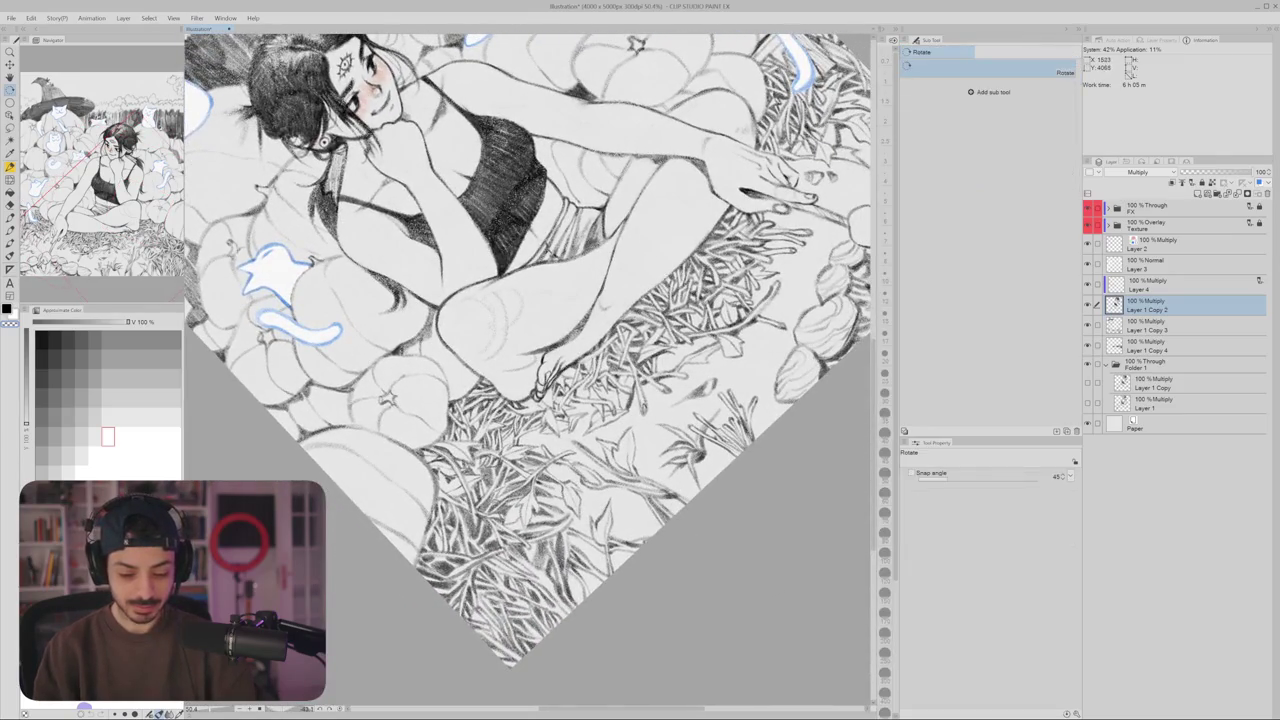
- Erase the old thigh outline and redraw its edge in black pencil
scroll(655, 195, up, 3)
scroll(657, 205, up, 2)
key(e)
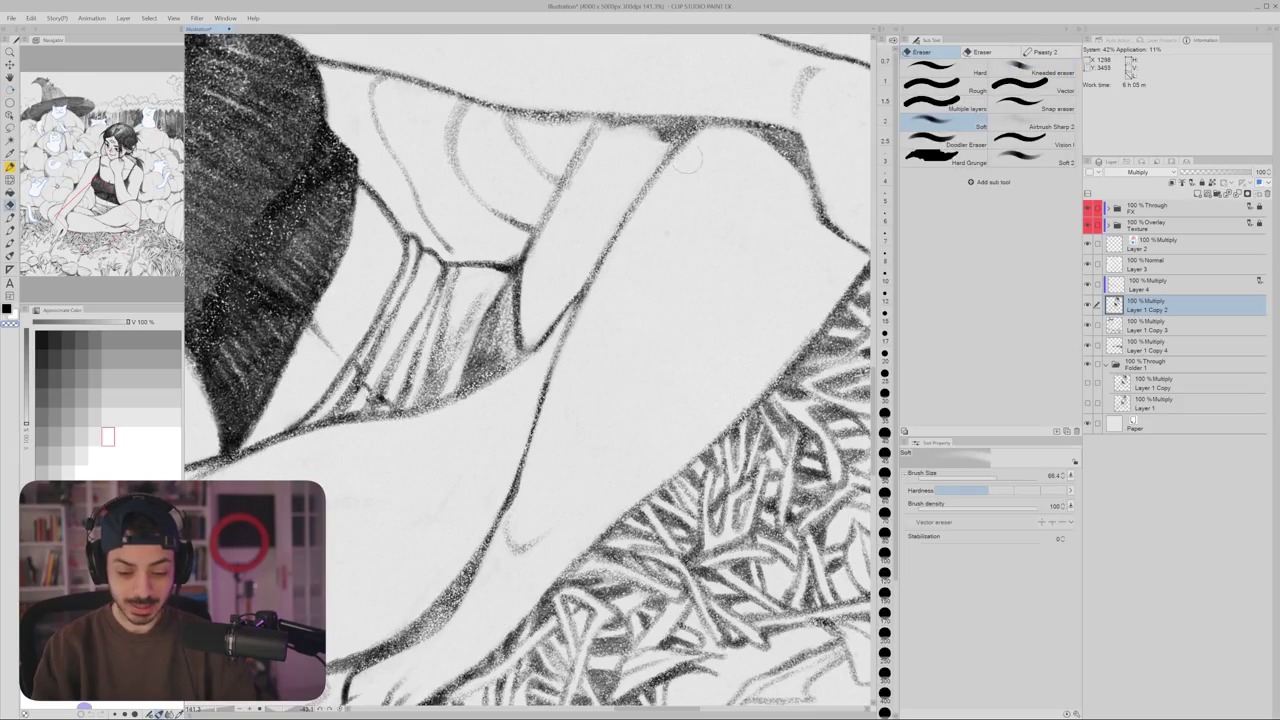
mouse_move(688, 156)
mouse_down()
mouse_move(628, 212)
mouse_move(578, 305)
mouse_move(560, 200)
mouse_up()
key(r)
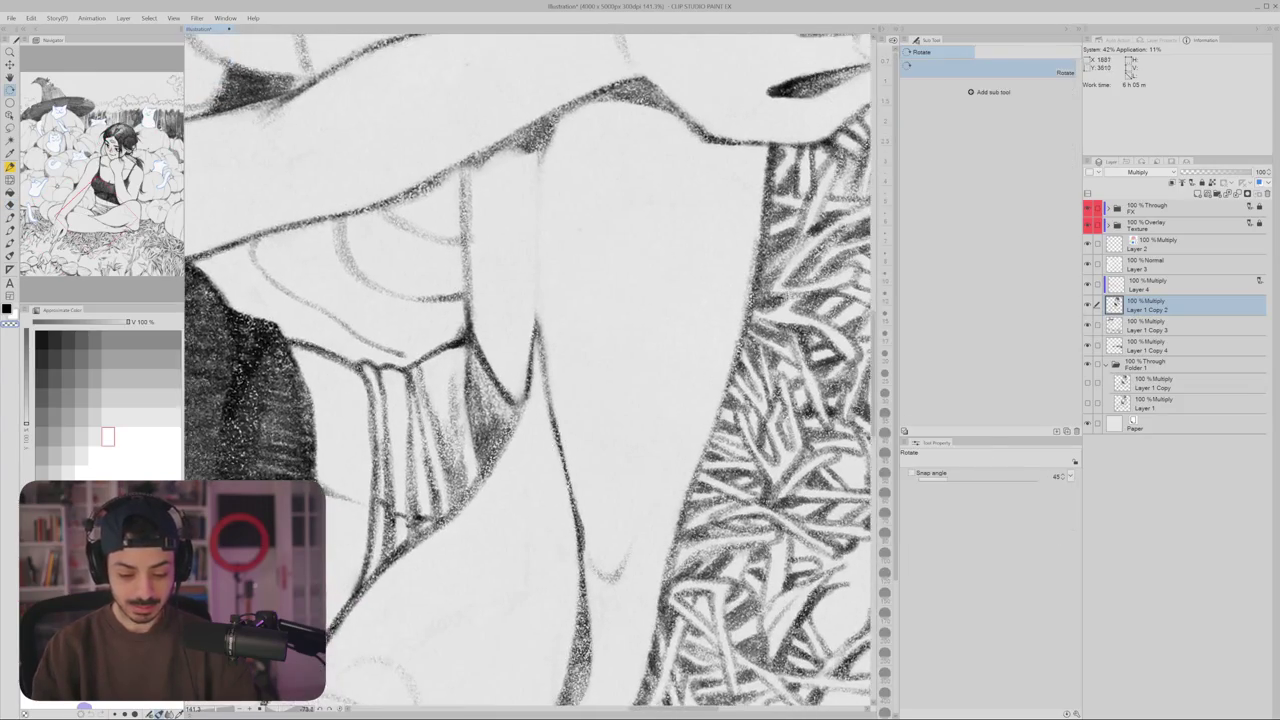
key(b)
key(x)
mouse_move(550, 122)
mouse_down()
mouse_move(527, 230)
mouse_move(530, 312)
mouse_move(565, 455)
mouse_move(611, 366)
mouse_move(755, 327)
mouse_up()
- Rotate the canvas around the hand and set the drawing colour to white
key(r)
scroll(589, 438, down, 5)
scroll(611, 366, up, 4)
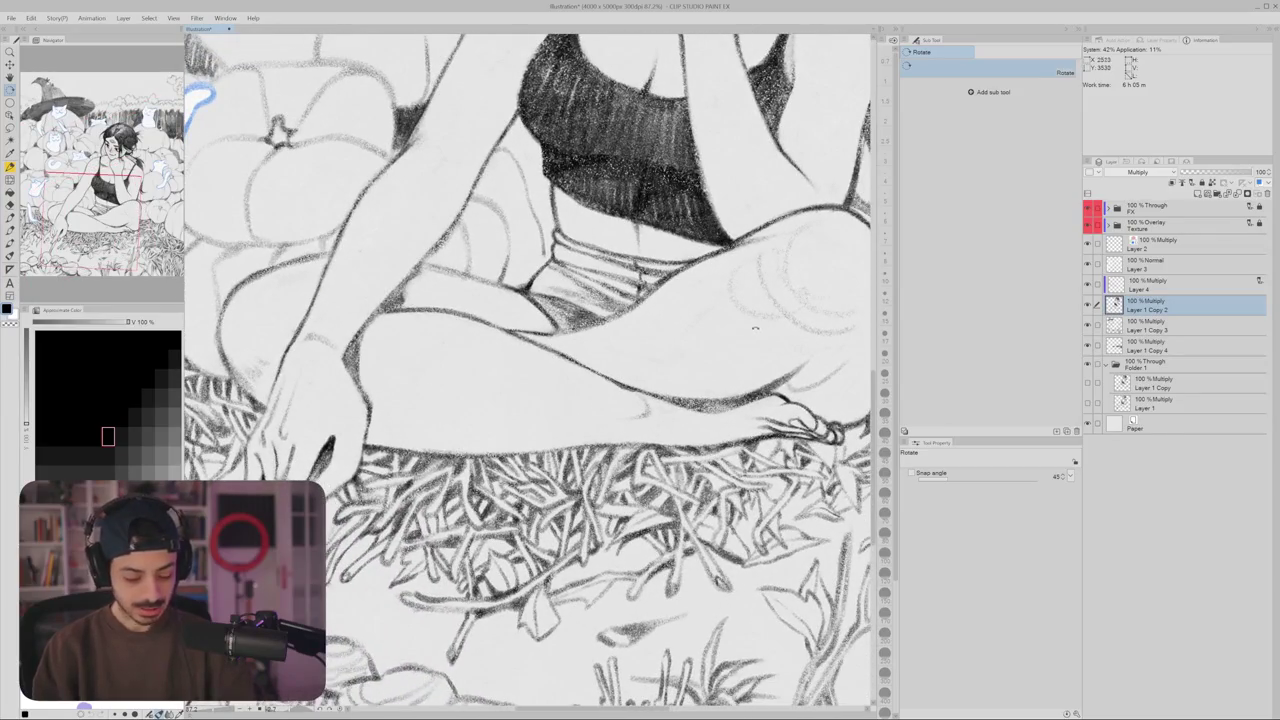
key(b)
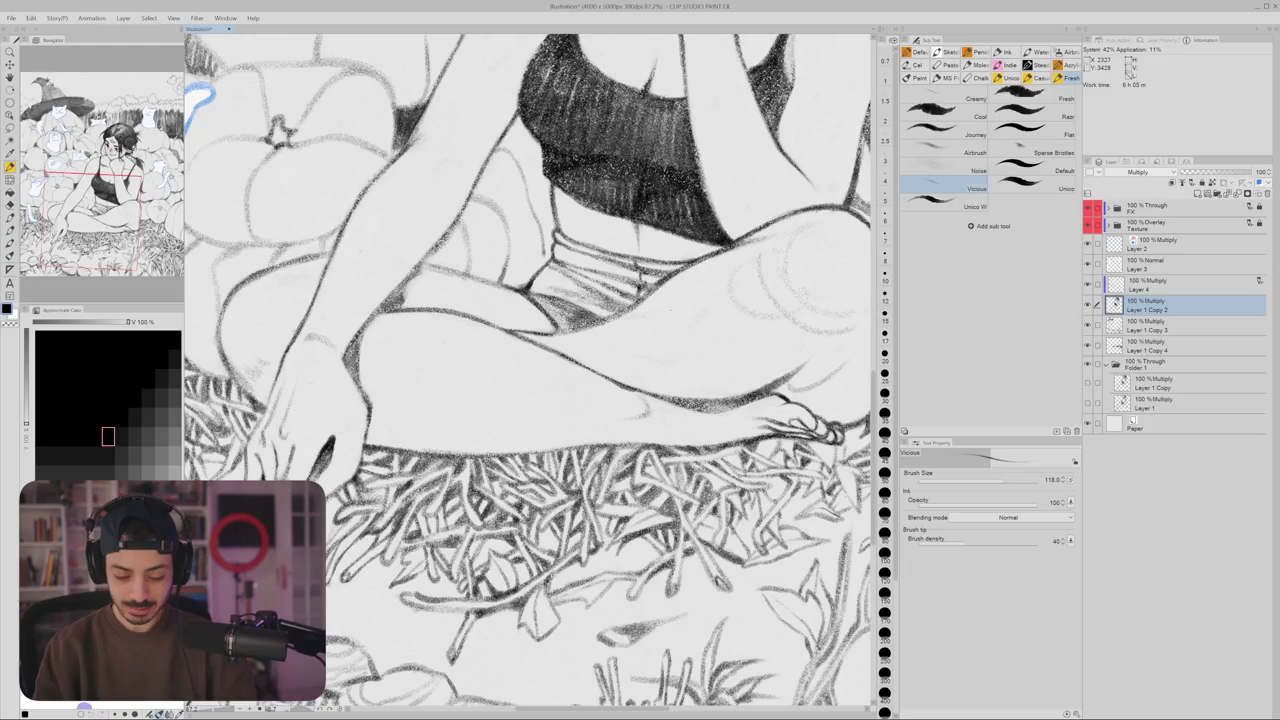
key(r)
mouse_move(700, 300)
mouse_down()
mouse_move(705, 428)
mouse_move(680, 480)
mouse_up()
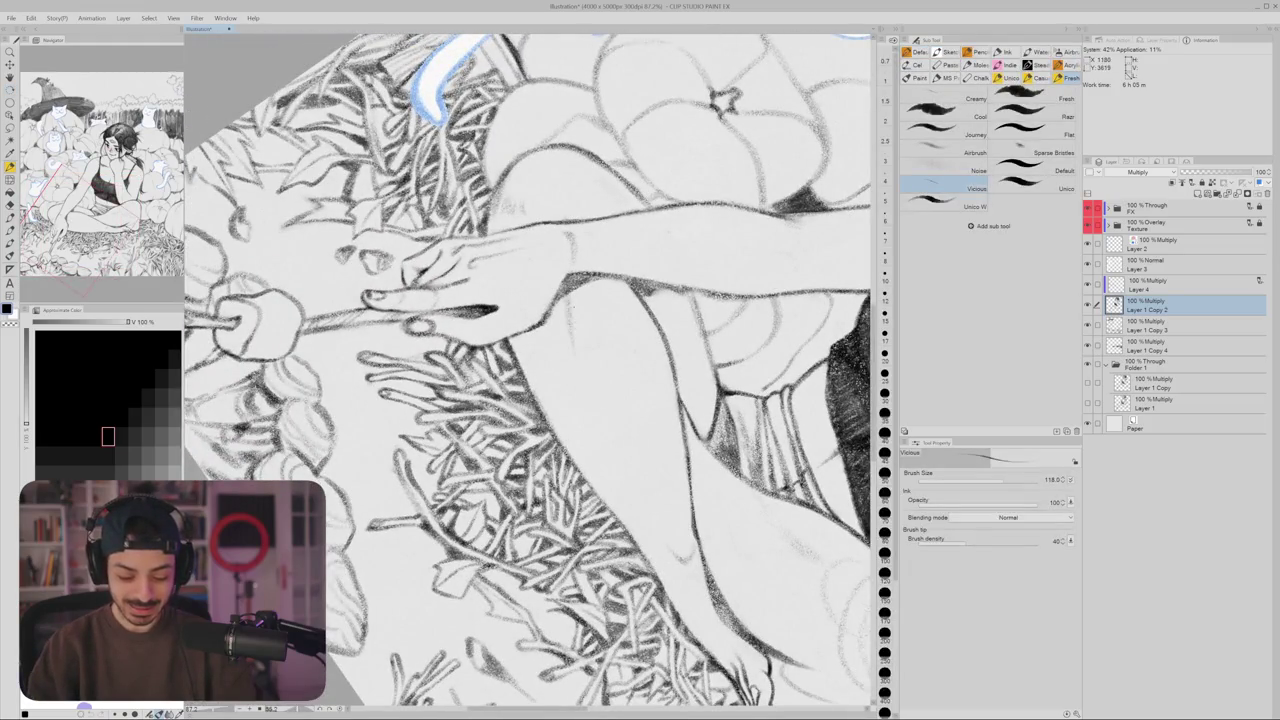
key(r)
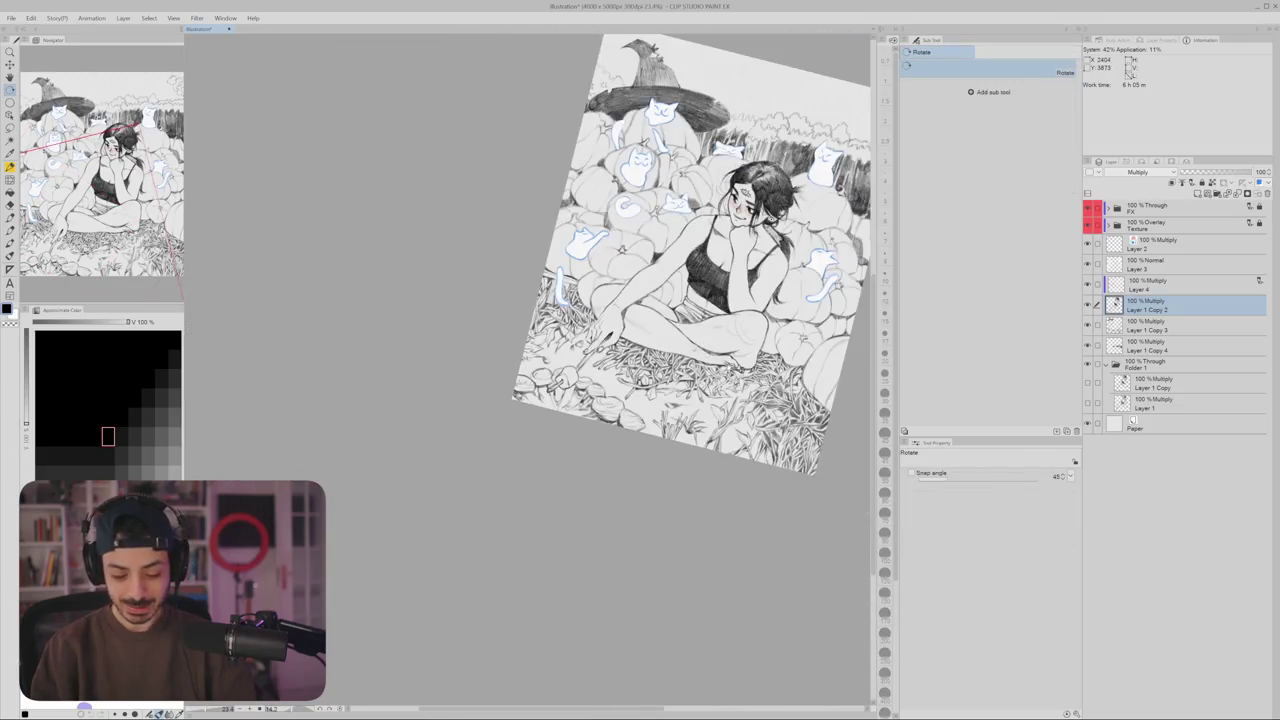
mouse_move(618, 362)
mouse_down()
mouse_move(594, 316)
mouse_move(585, 330)
mouse_up()
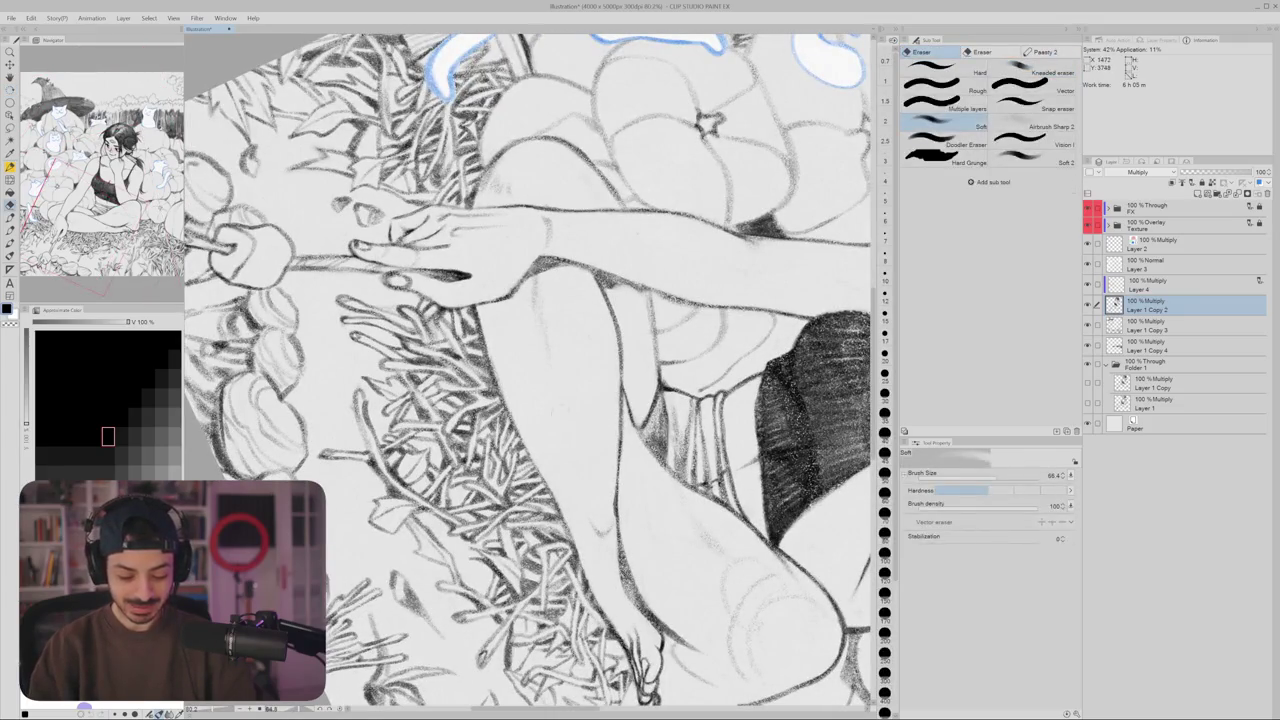
key(x)
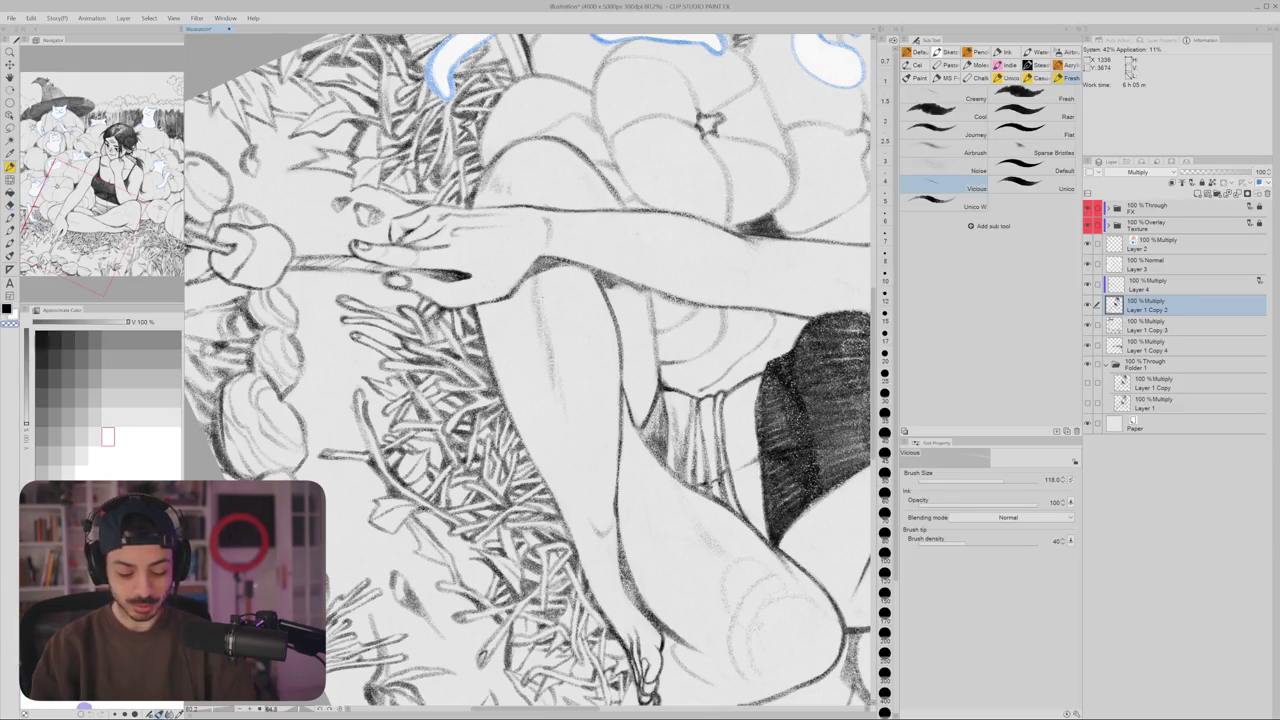
drag(600, 300, 520, 380)
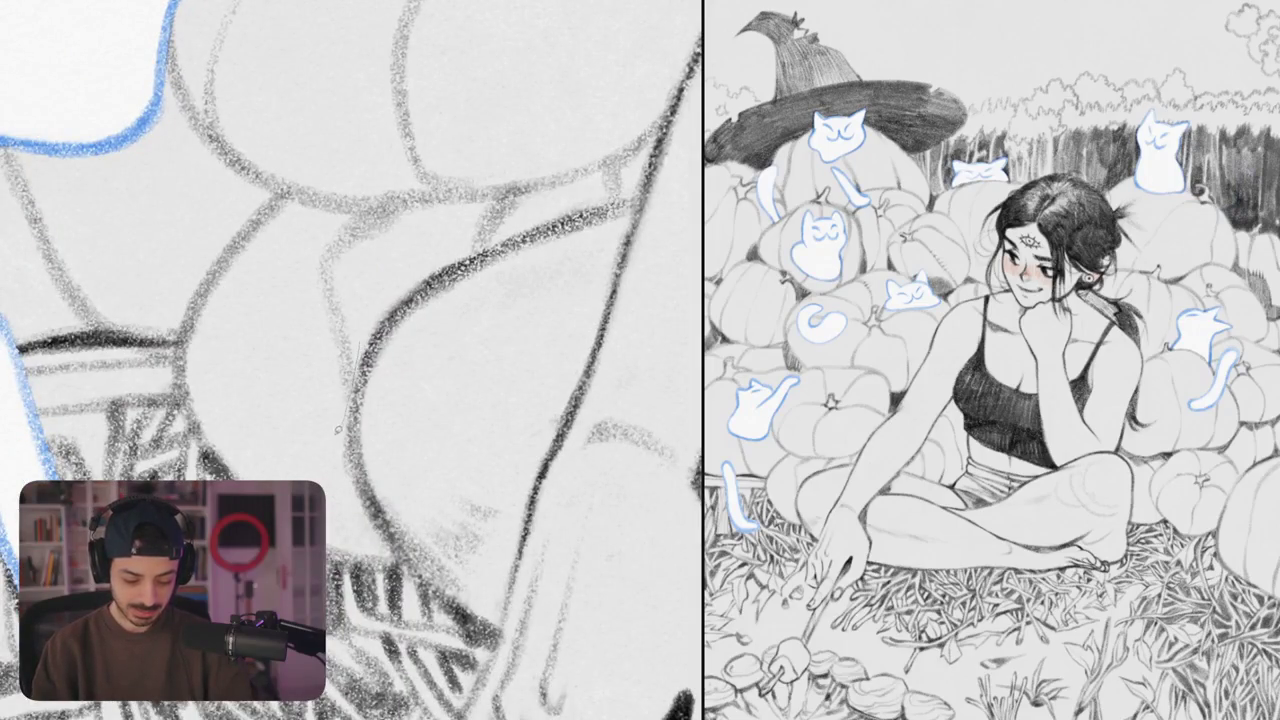
- Lasso the pumpkin area, extend it toward the hand, then fit the drawing on screen
mouse_move(337, 429)
mouse_down()
mouse_move(268, 245)
mouse_move(628, 90)
mouse_move(634, 178)
mouse_move(436, 266)
mouse_move(362, 338)
mouse_move(465, 253)
mouse_up()
scroll(447, 318, down, 5)
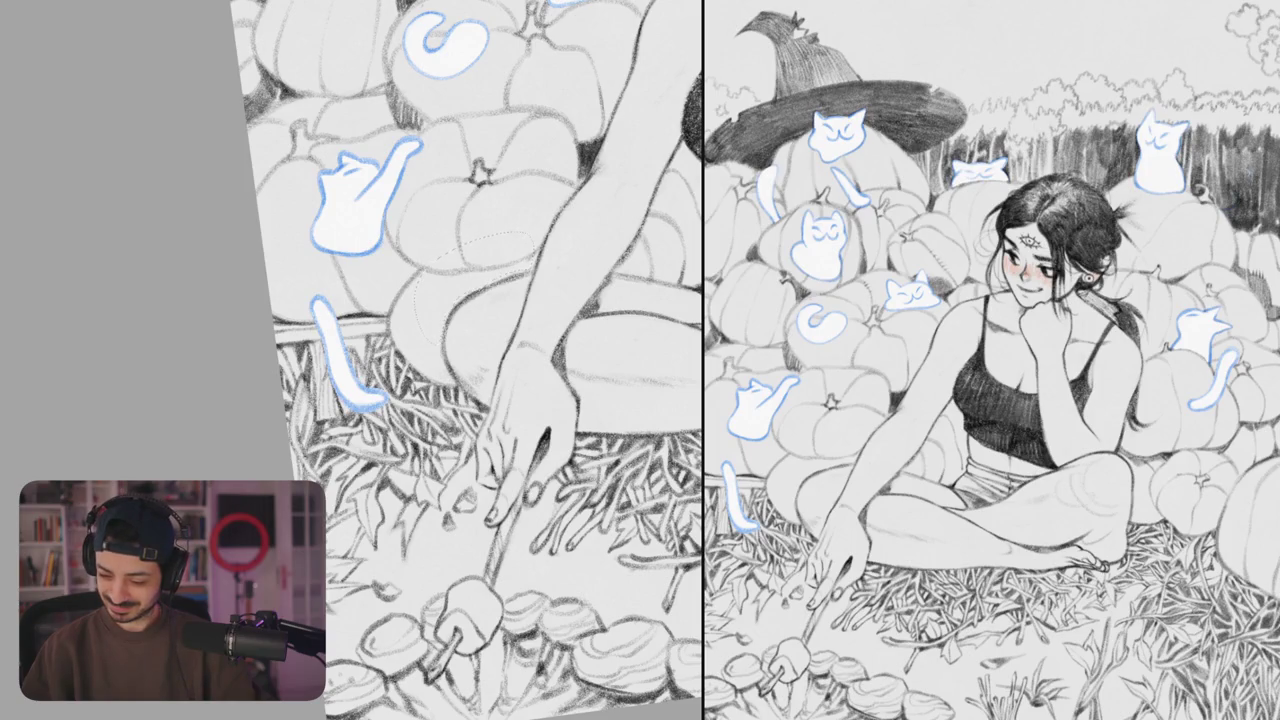
drag(445, 275, 440, 332)
key(ctrl+0)
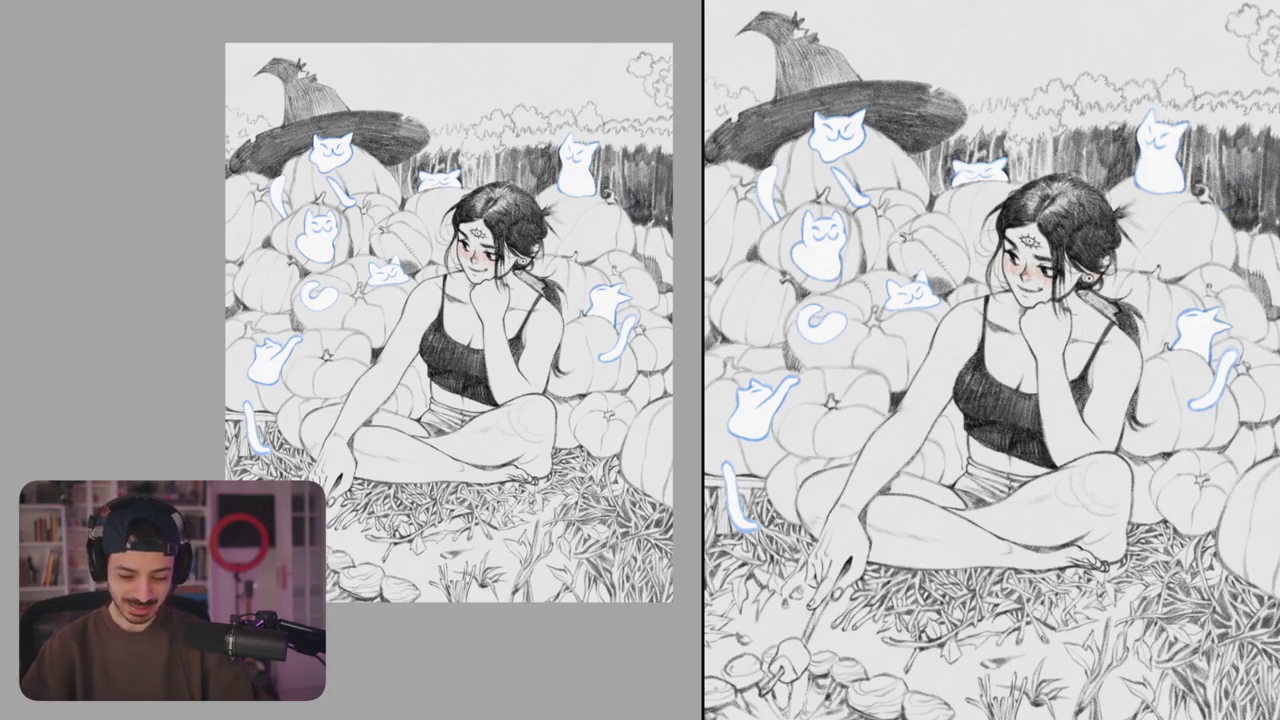
- Rotate and zoom the view onto the woman's lap, legs and grass
drag(450, 320, 400, 360)
scroll(338, 520, up, 10)
drag(337, 517, 390, 285)
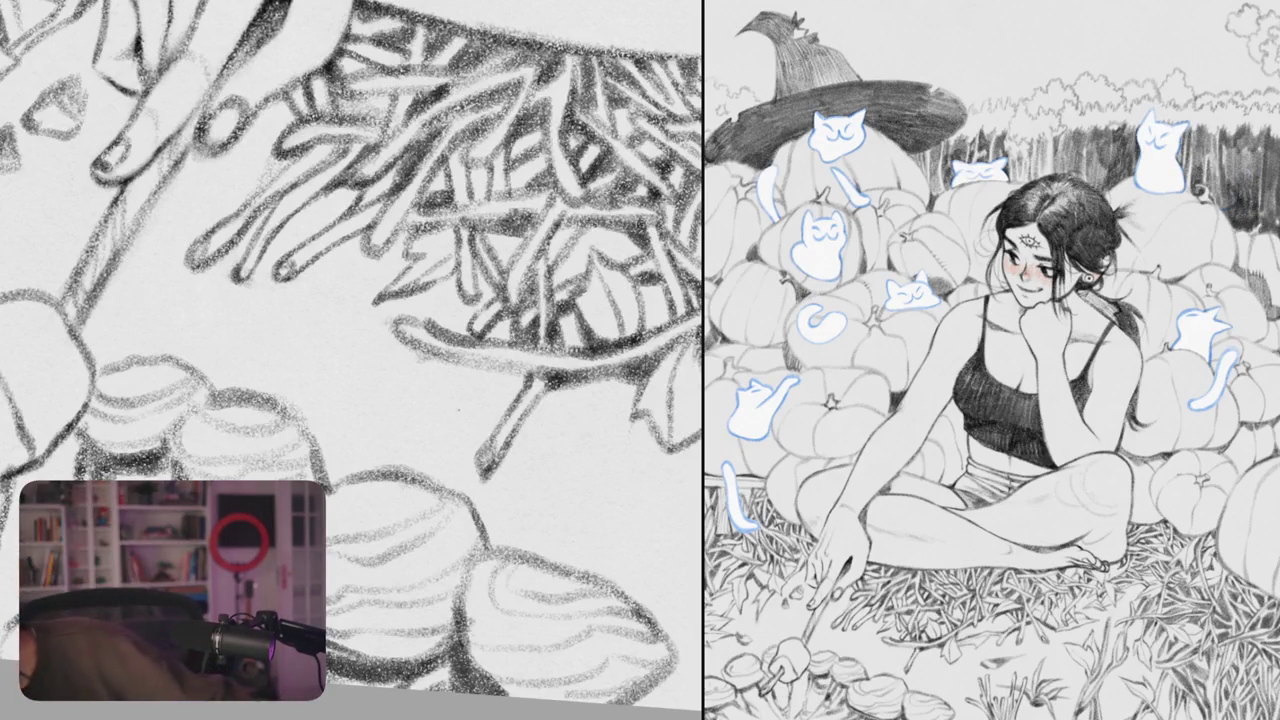
- Pan across the mushroom sketch and darken a mushroom edge with pencil strokes
scroll(352, 347, down, 5)
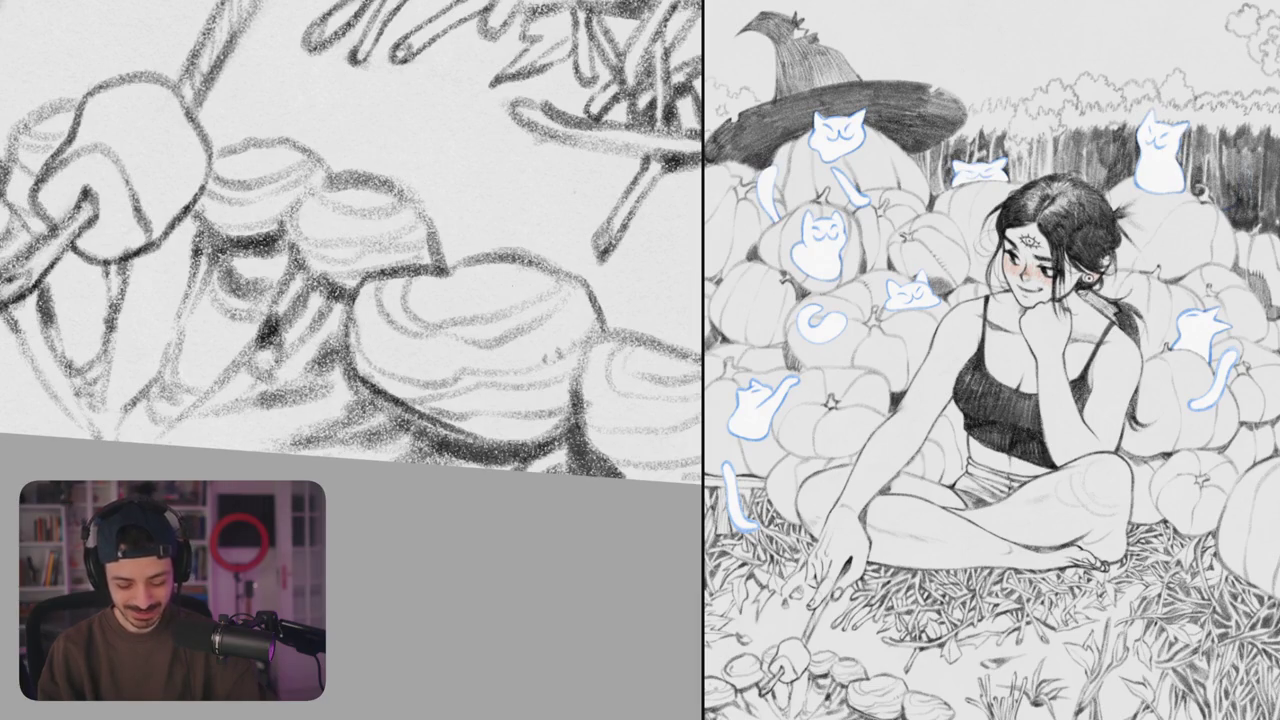
drag(352, 250, 308, 280)
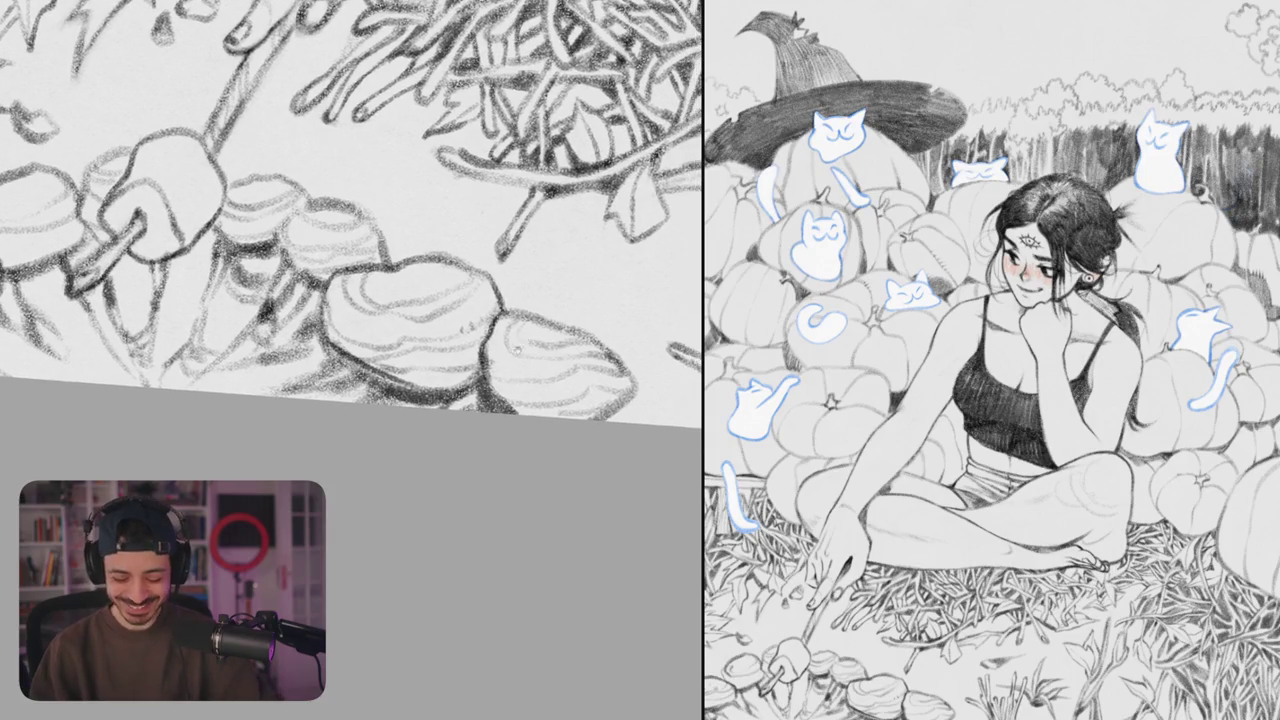
drag(486, 314, 452, 412)
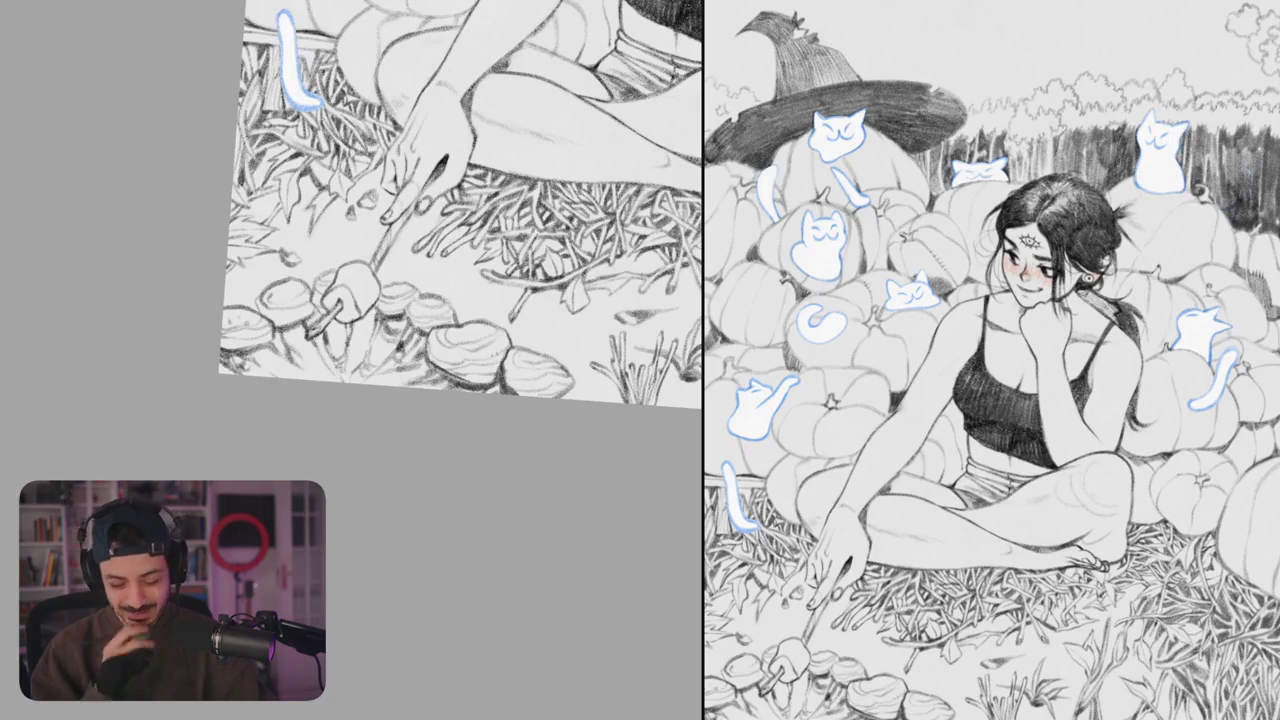